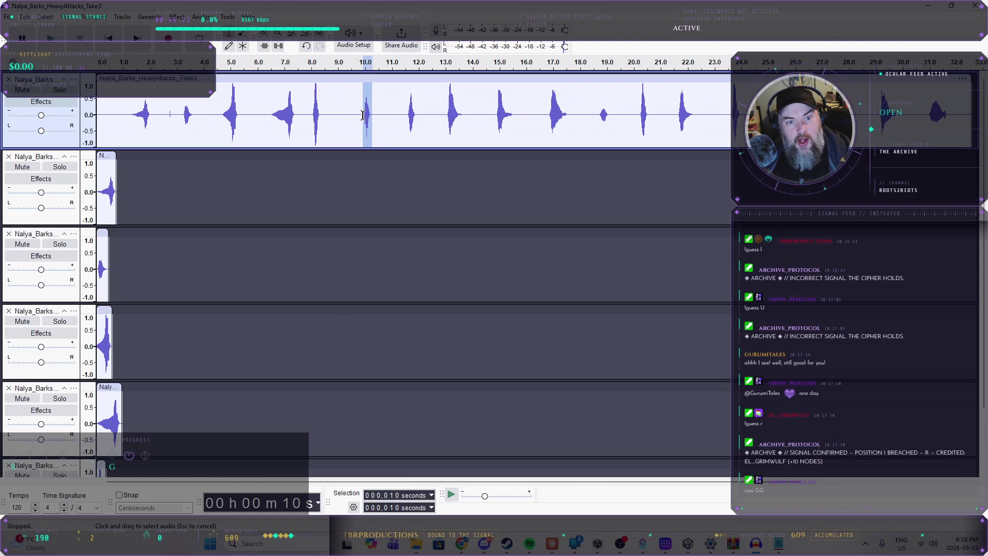
- Play the Take3 recording from about 1 second to hear the bark takes
click(127, 113)
key(space)
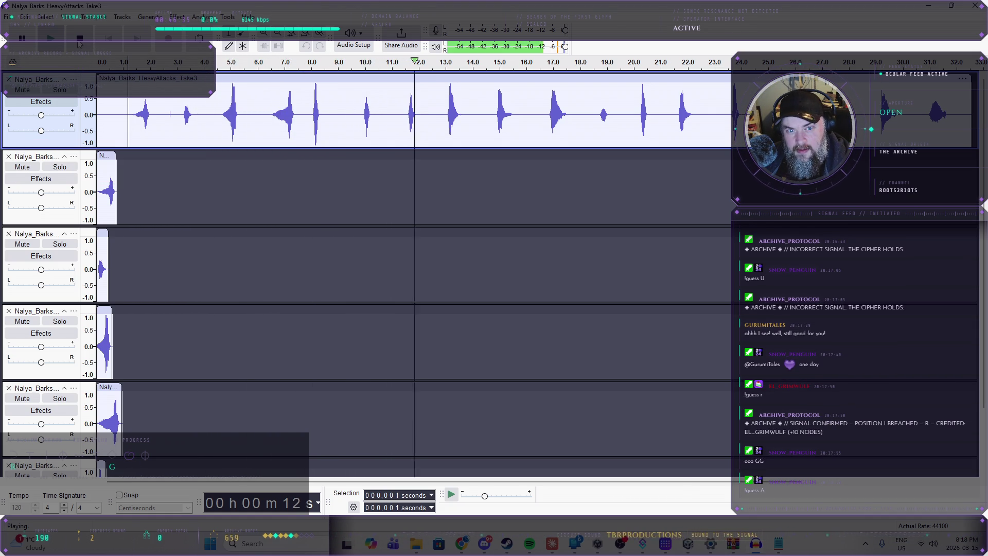
click(79, 39)
- Audition the barks near 13 s and 14.4 s, then select the bark at 16.8–17.5 s
click(445, 118)
drag(445, 117, 462, 118)
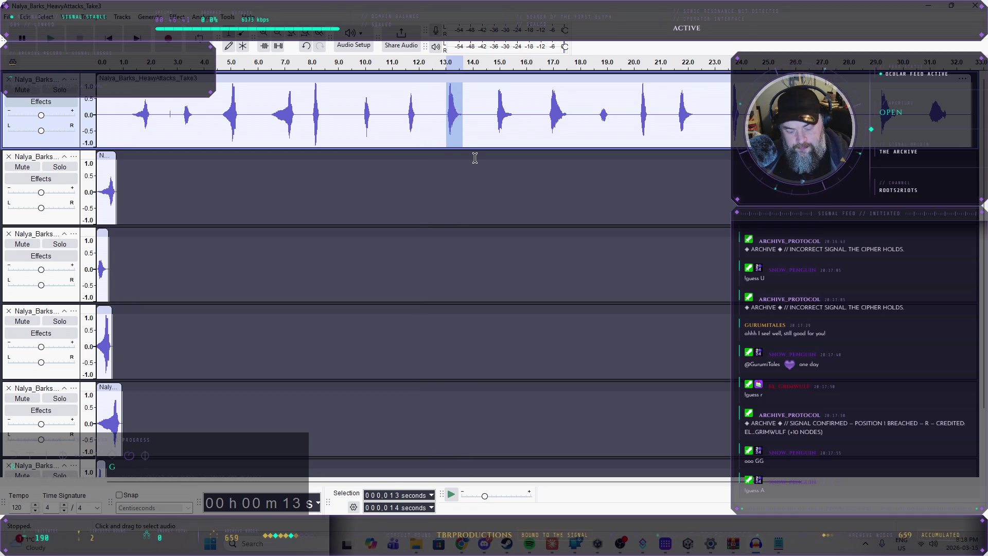
click(51, 38)
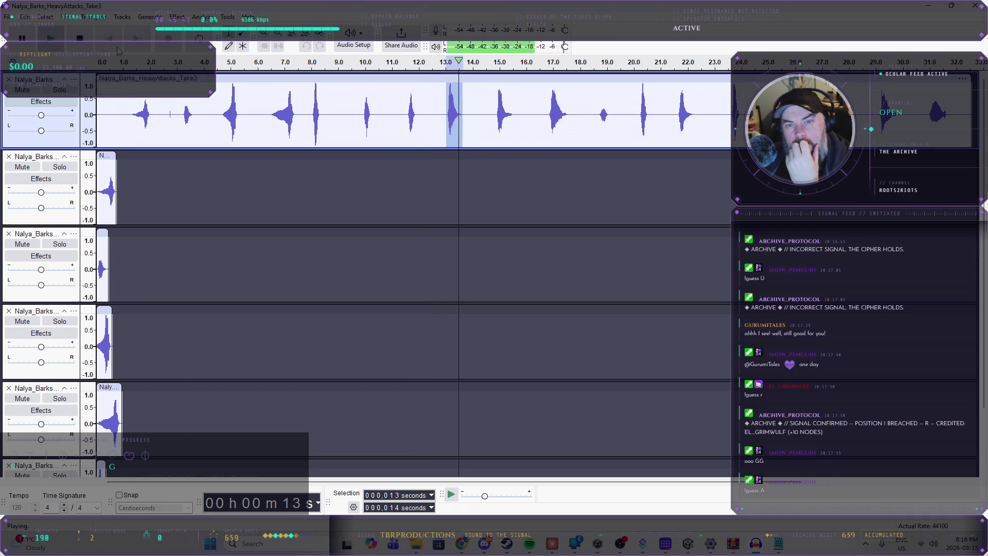
click(484, 117)
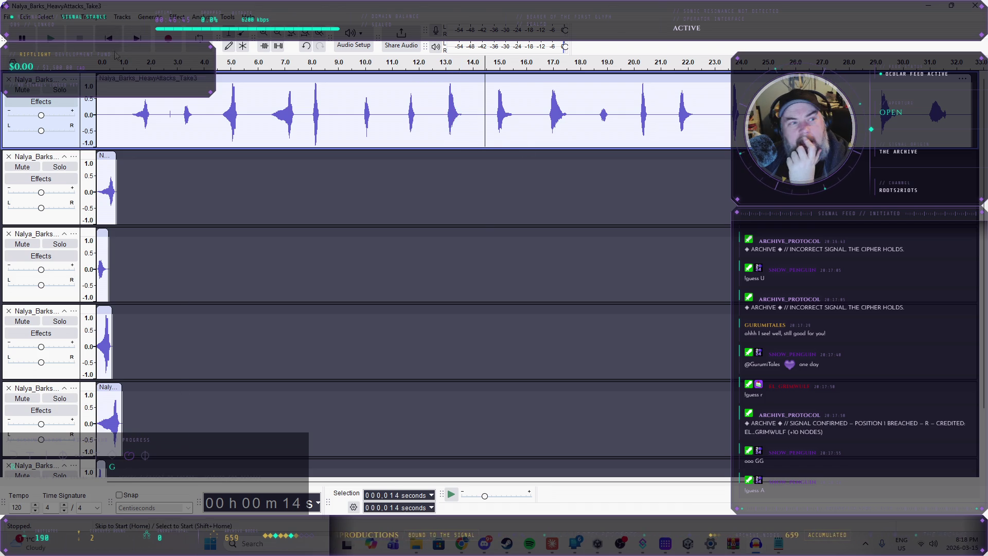
click(51, 38)
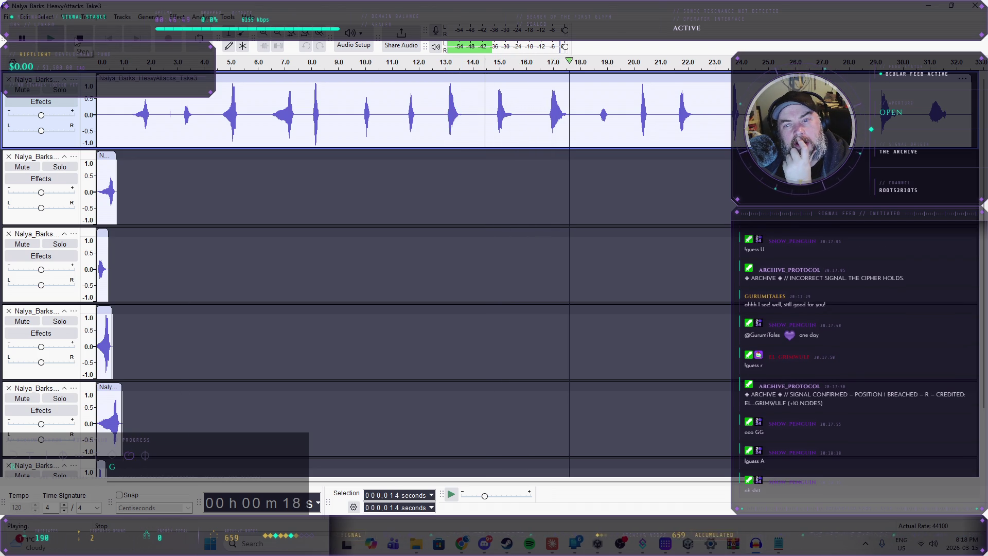
click(79, 38)
drag(549, 116, 569, 116)
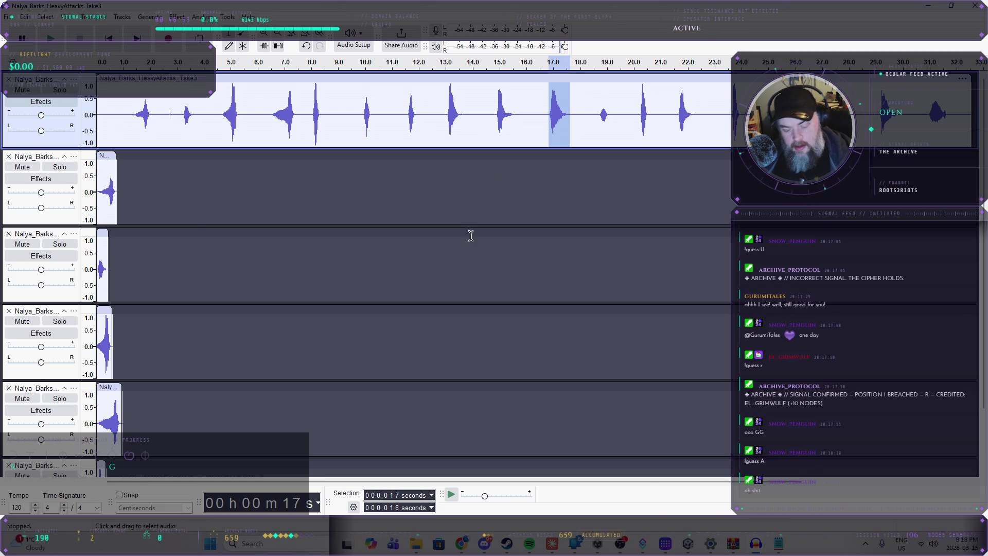
scroll(247, 231, down, 2)
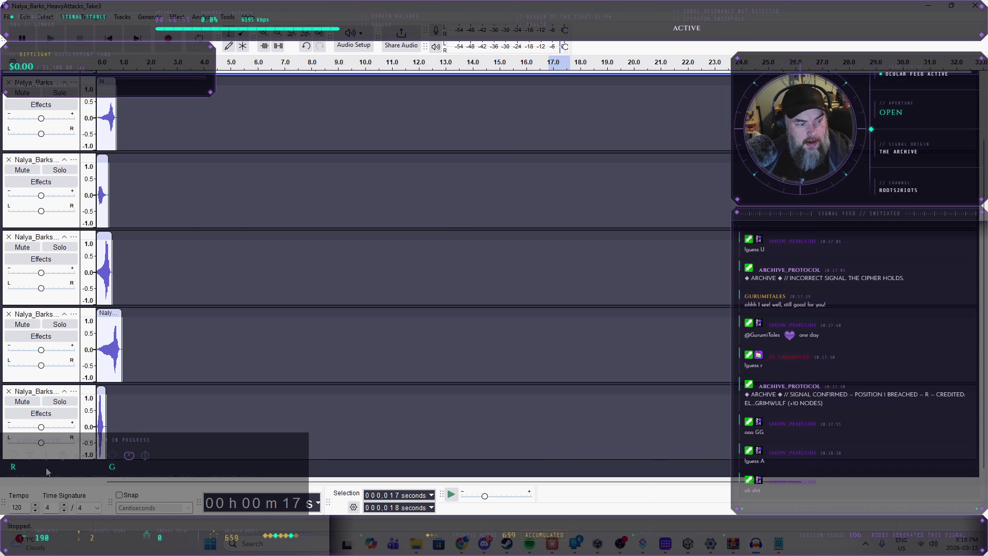
- Nudge the lower bark clip to start near 0.4 s, then play Take3 from 19 seconds
click(51, 452)
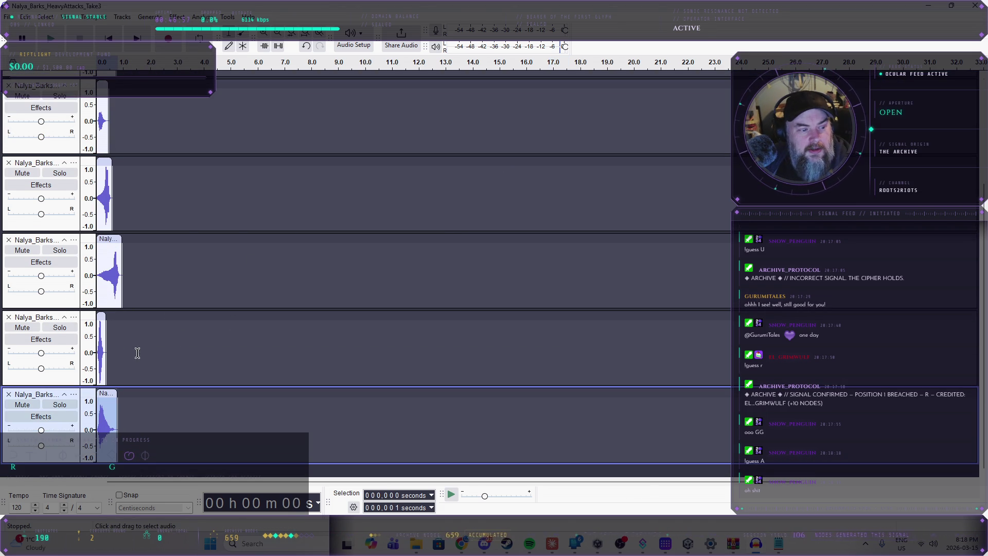
drag(108, 394, 116, 393)
scroll(138, 296, up, 3)
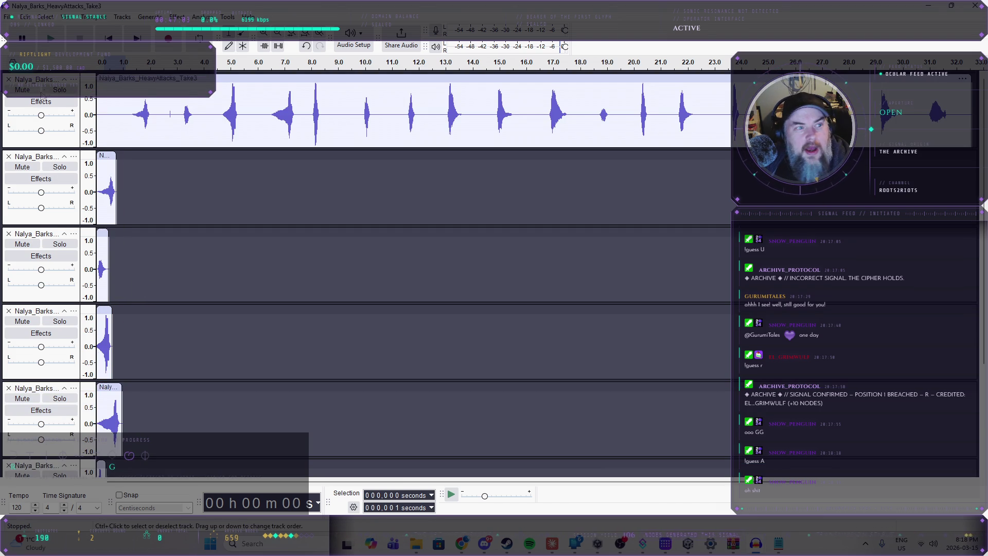
click(600, 117)
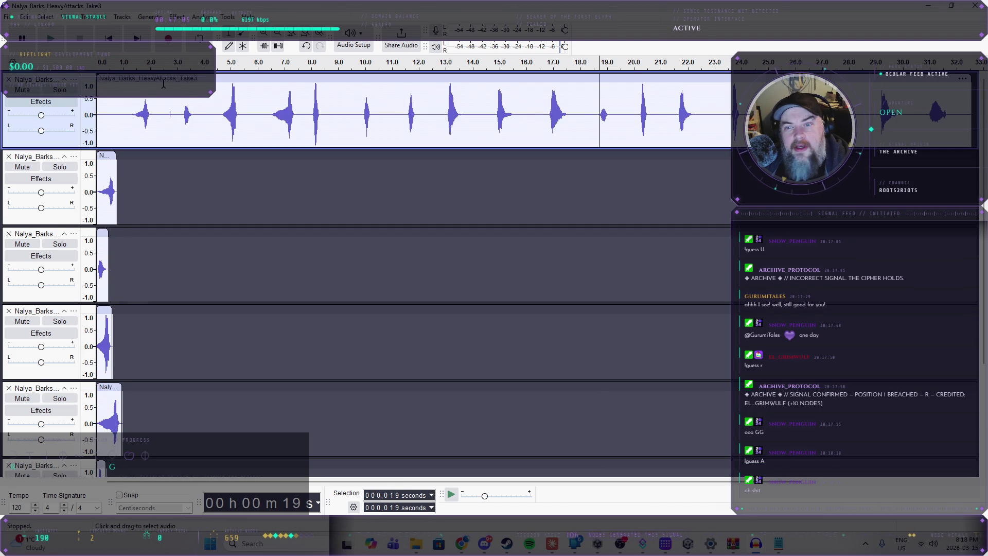
click(51, 38)
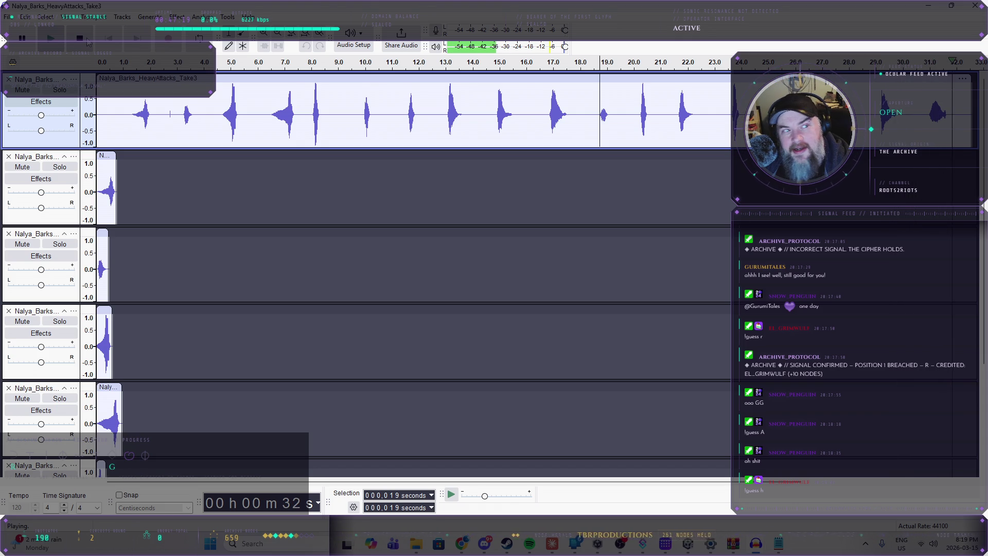
- Stop playback, delete the Take3 track and solo the first split bark track
click(81, 39)
click(9, 80)
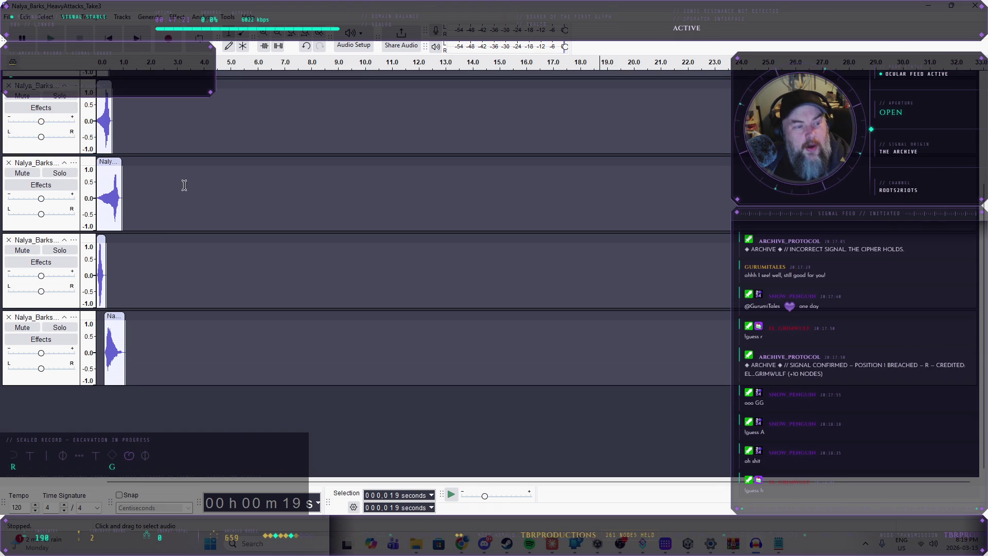
click(59, 89)
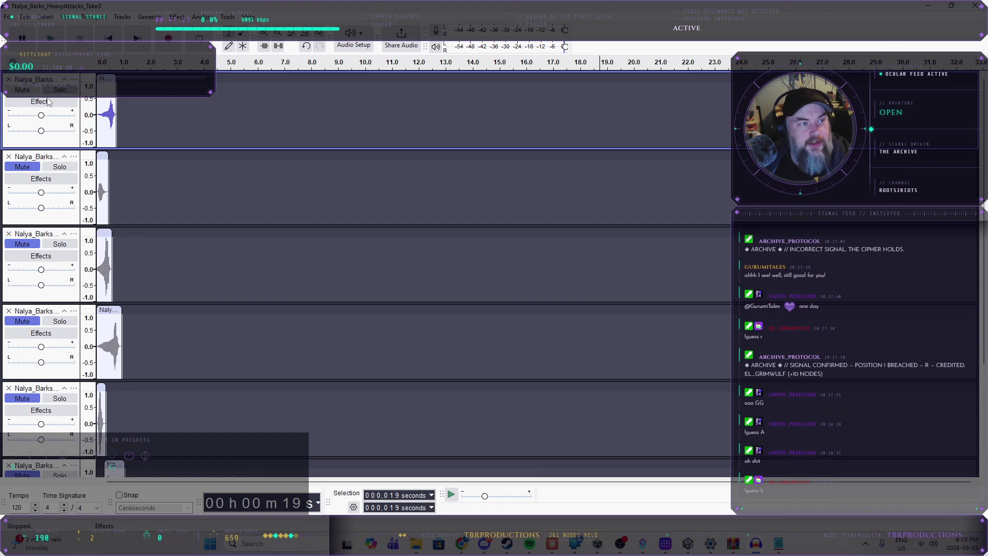
click(8, 17)
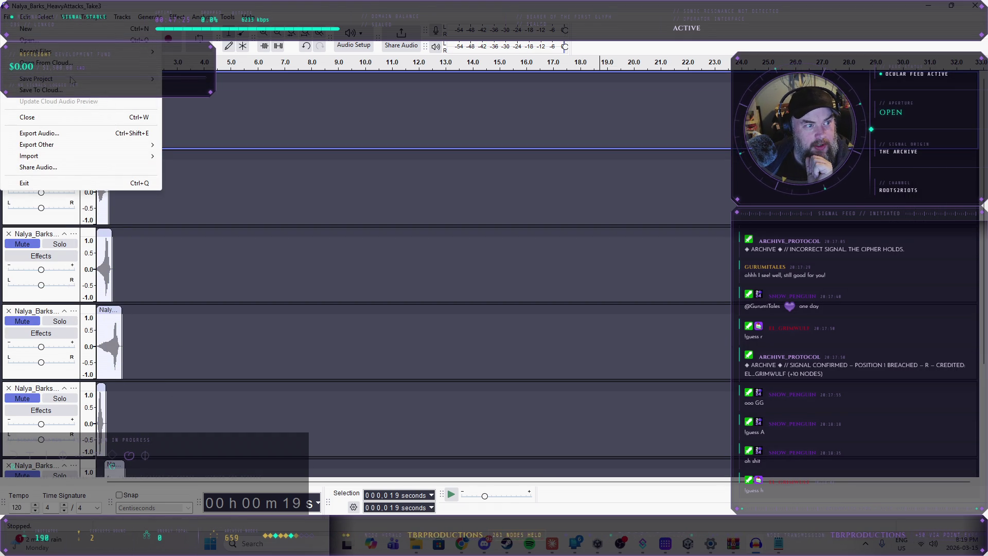
click(299, 101)
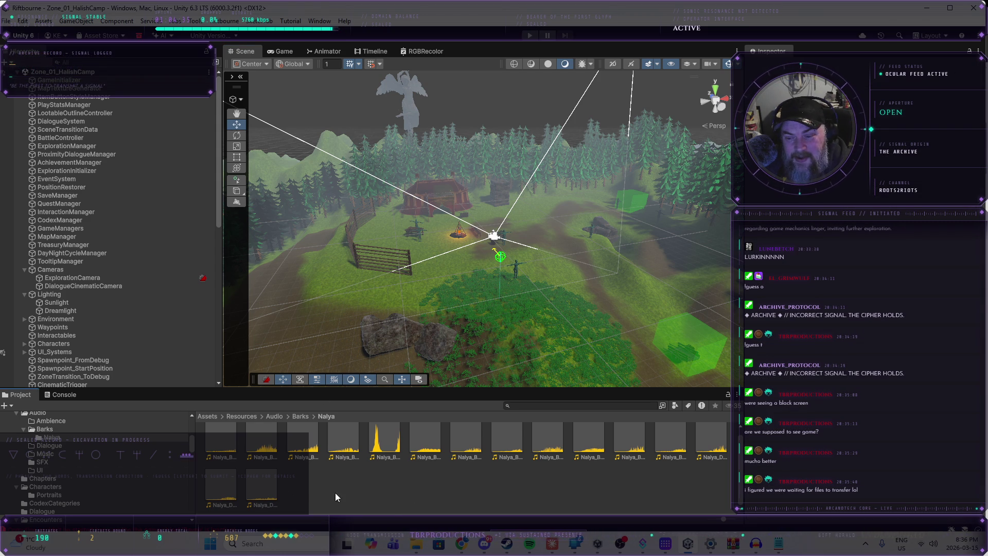
- Switch from Unity back to the Nalya_Defense_Dodge_Take2 Audacity window
click(226, 448)
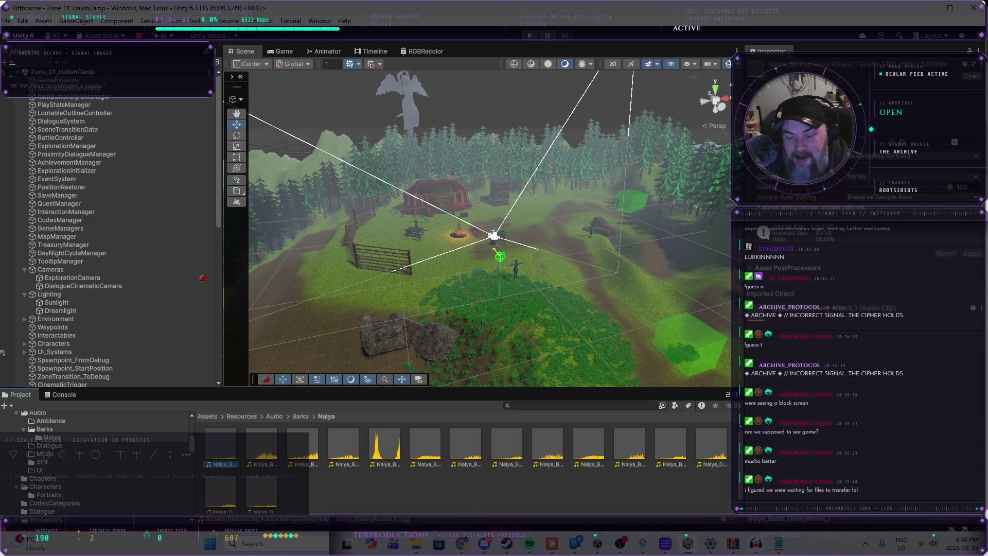
click(757, 544)
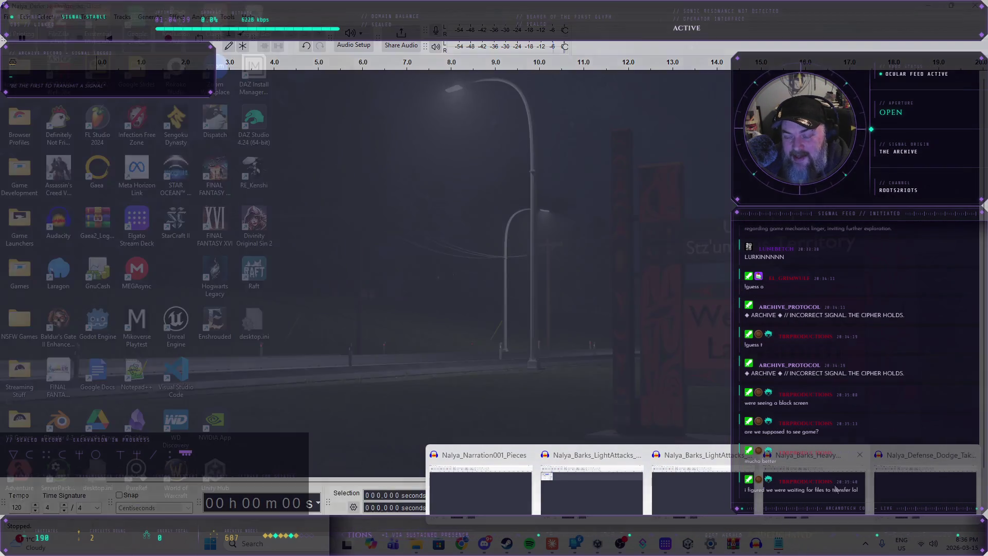
click(915, 484)
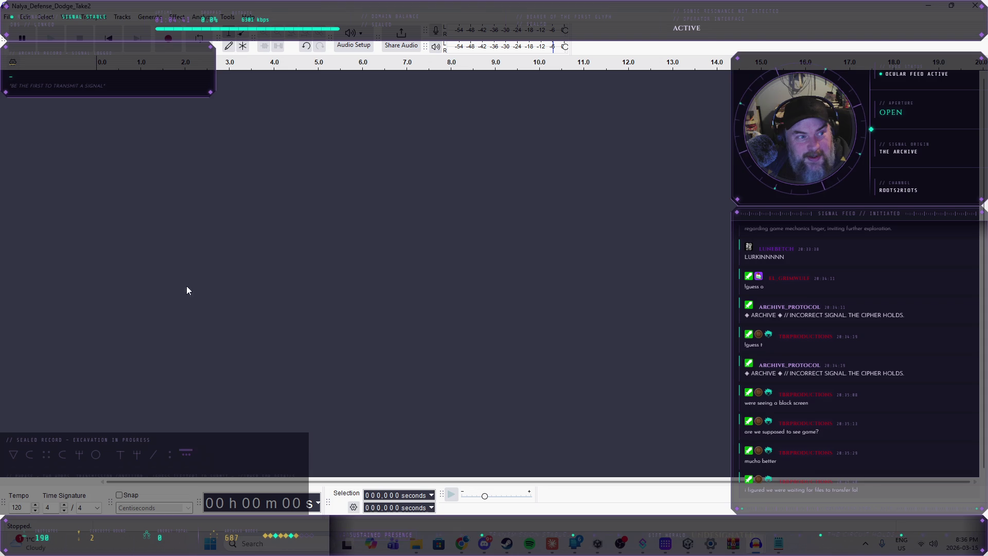
- Start an audio import and browse the barks folder's Nalya take files
click(8, 16)
click(175, 154)
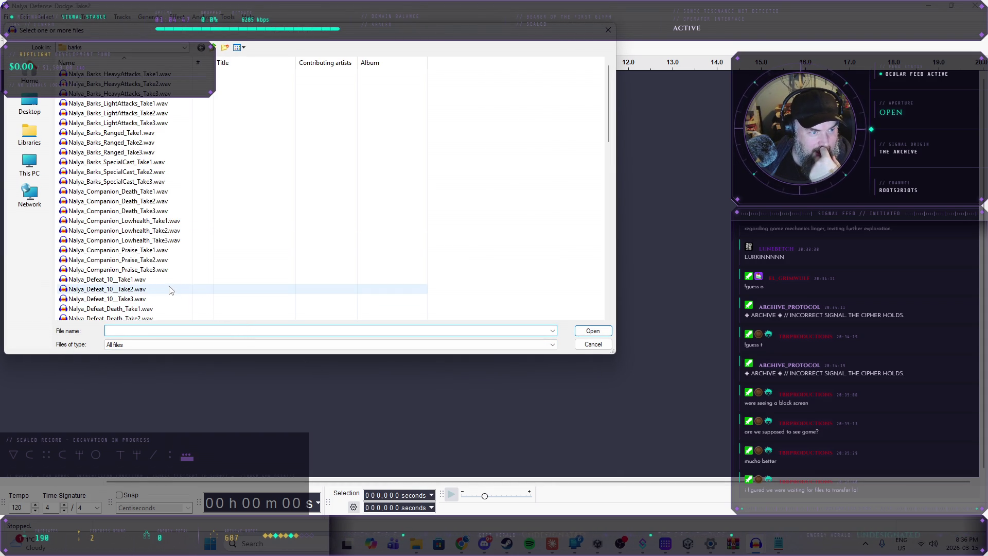
click(124, 135)
click(127, 144)
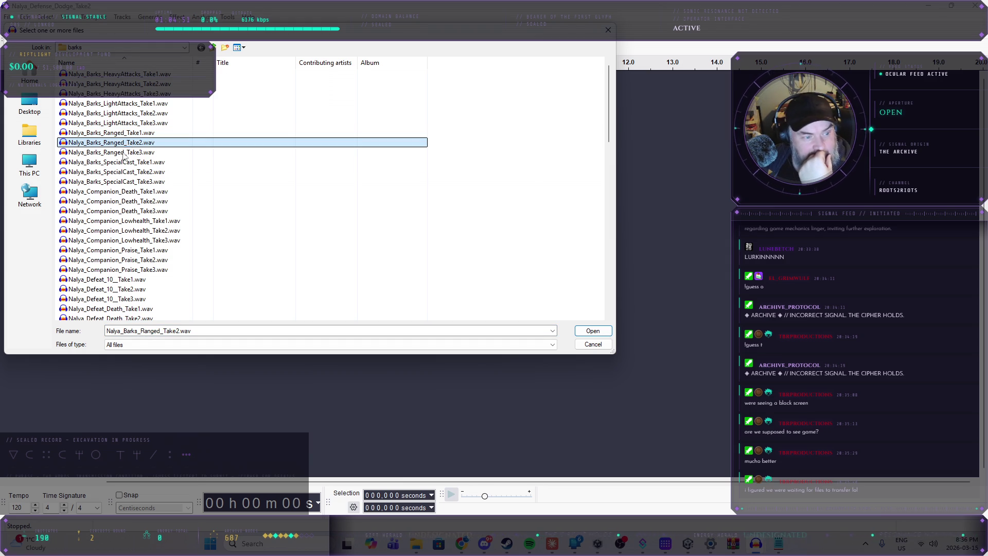
scroll(150, 260, down, 5)
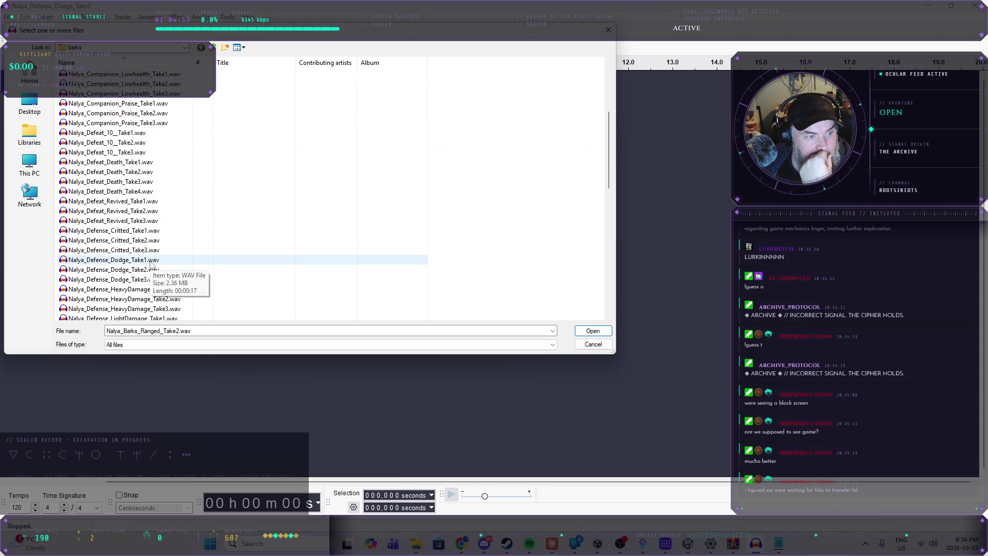
scroll(151, 263, down, 1)
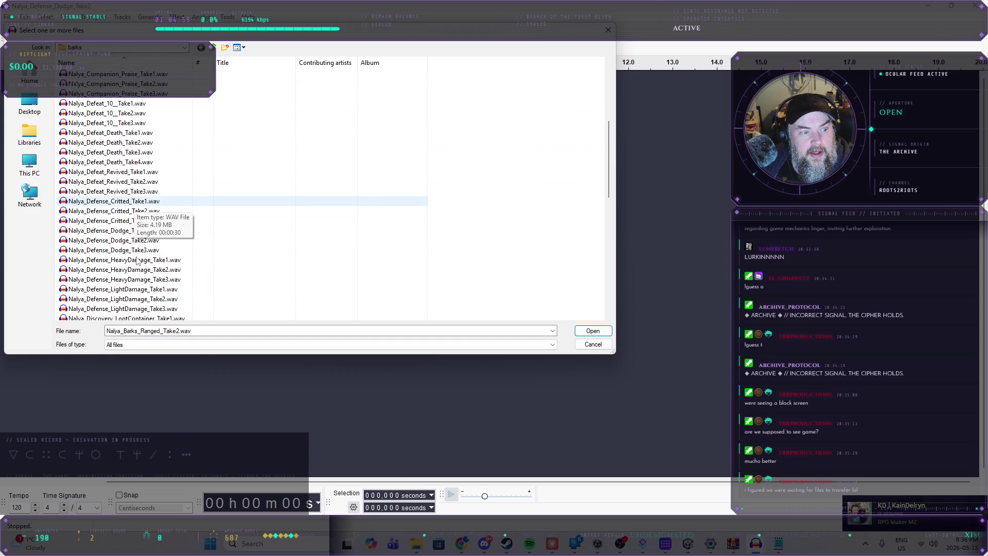
click(134, 251)
scroll(134, 251, down, 2)
scroll(133, 208, down, 2)
scroll(135, 211, up, 1)
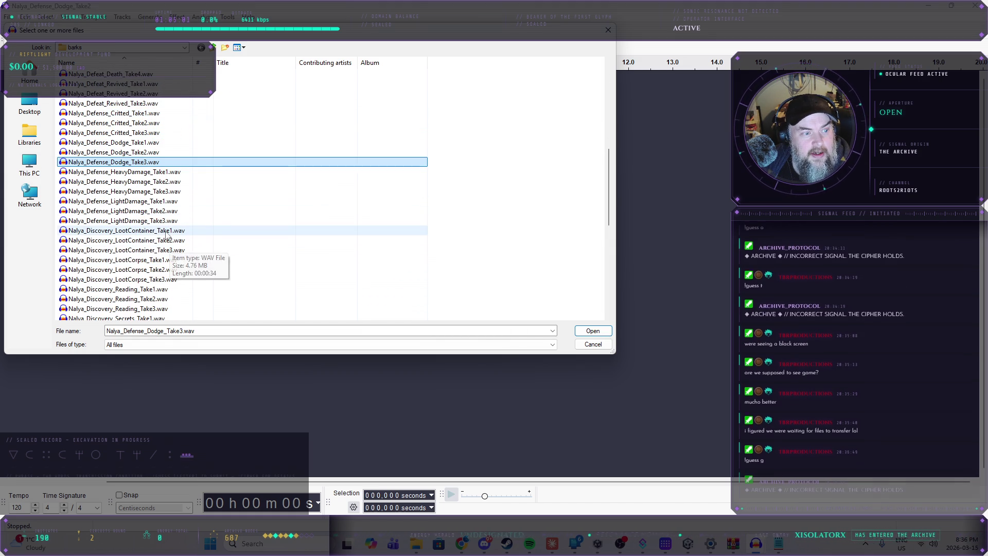
- Import Nalya_Defense_LightDamage_Take3.wav into the project
click(163, 260)
click(161, 280)
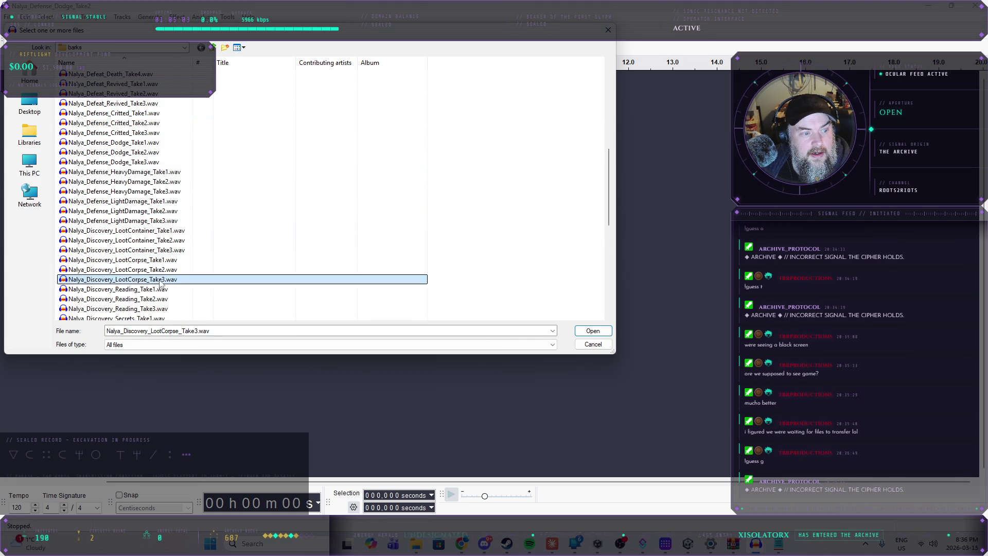
click(147, 220)
click(144, 200)
click(142, 211)
click(140, 220)
click(140, 201)
click(138, 211)
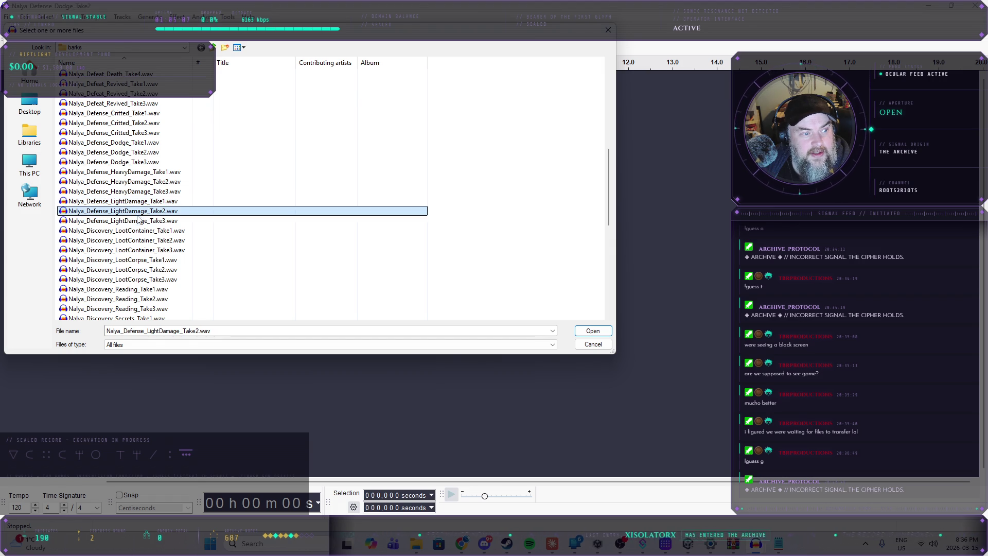
click(139, 220)
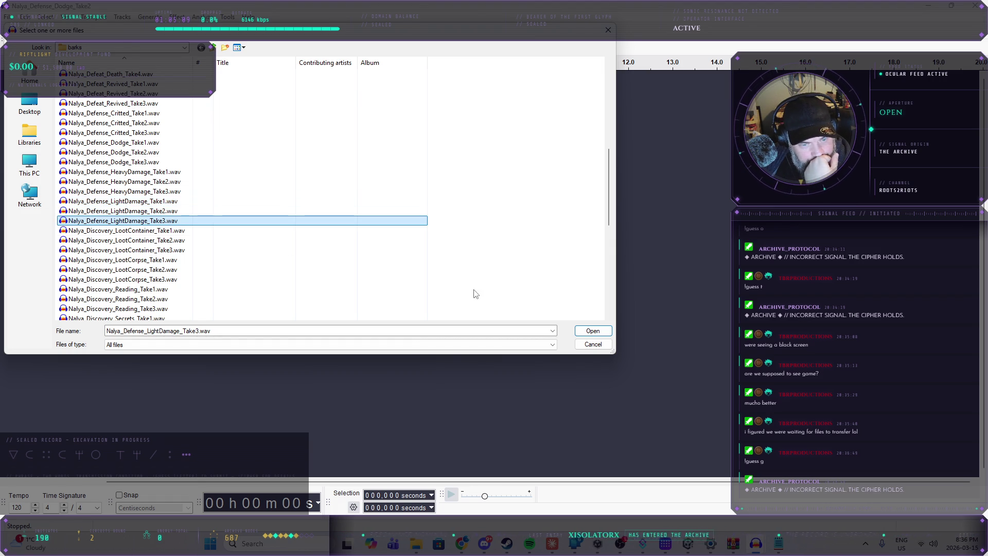
click(601, 335)
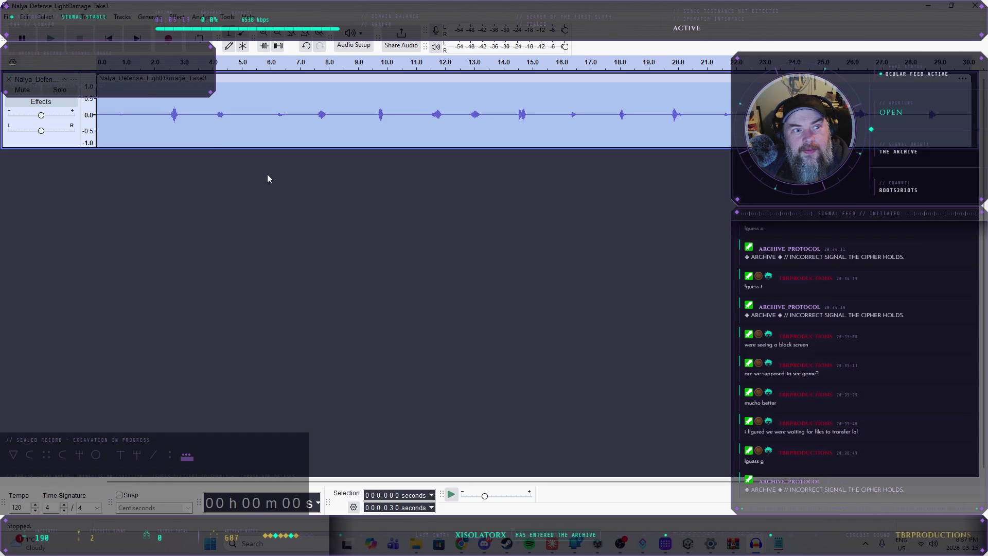
- Listen to the LightDamage take from its start to locate the first bark
click(120, 111)
click(54, 42)
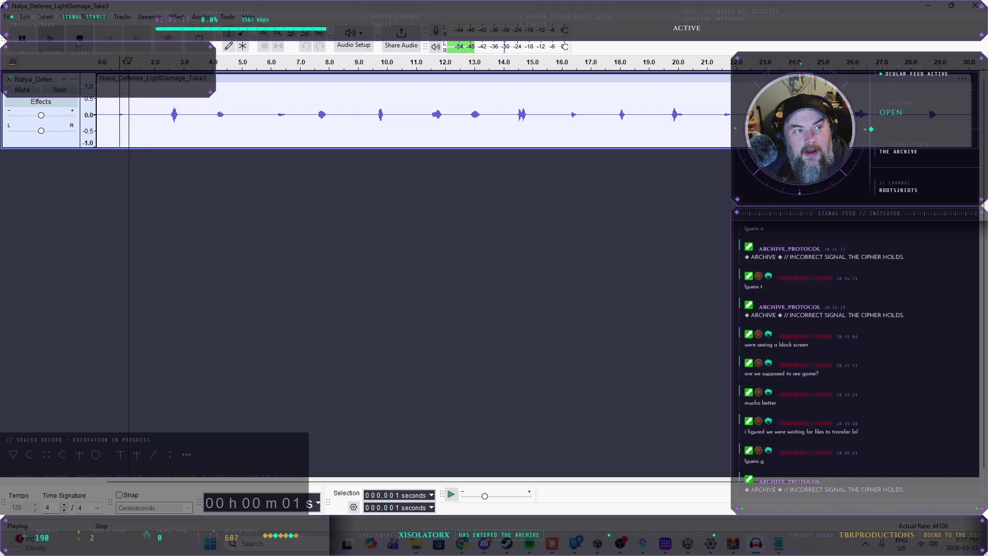
click(170, 113)
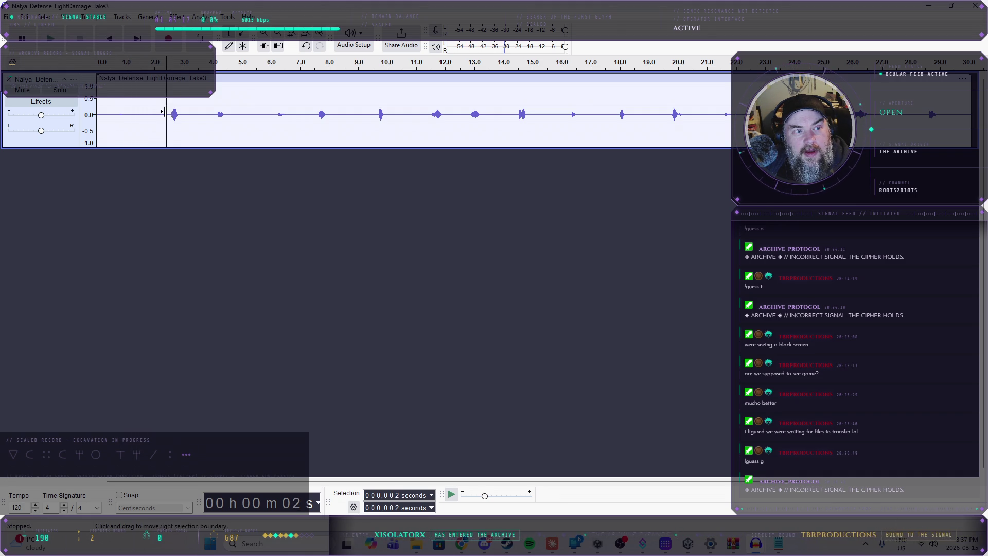
click(52, 40)
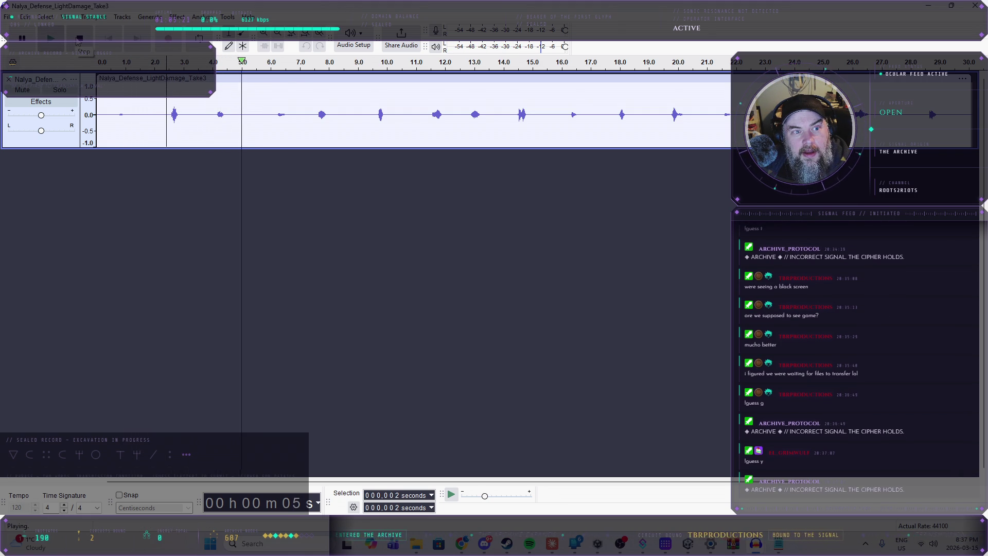
click(79, 39)
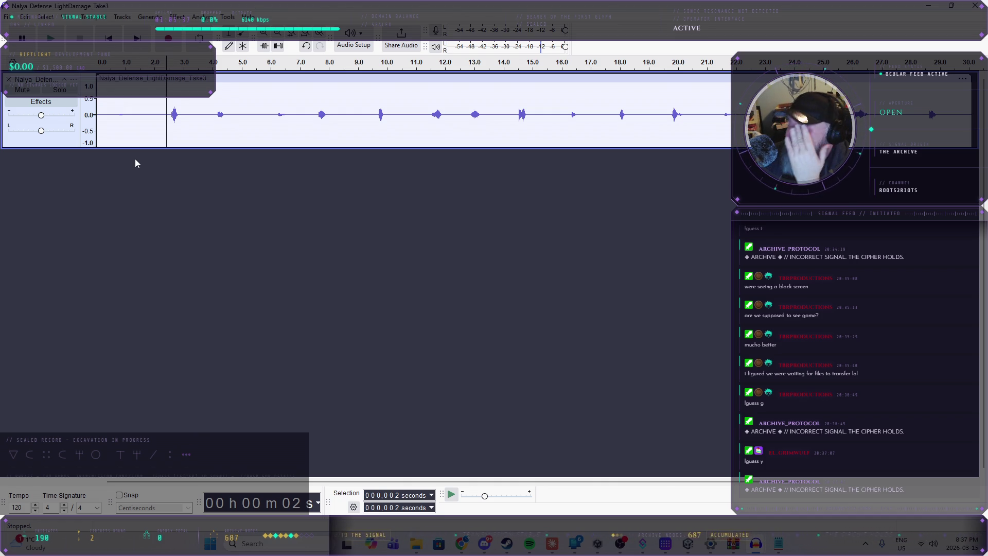
click(111, 115)
click(114, 114)
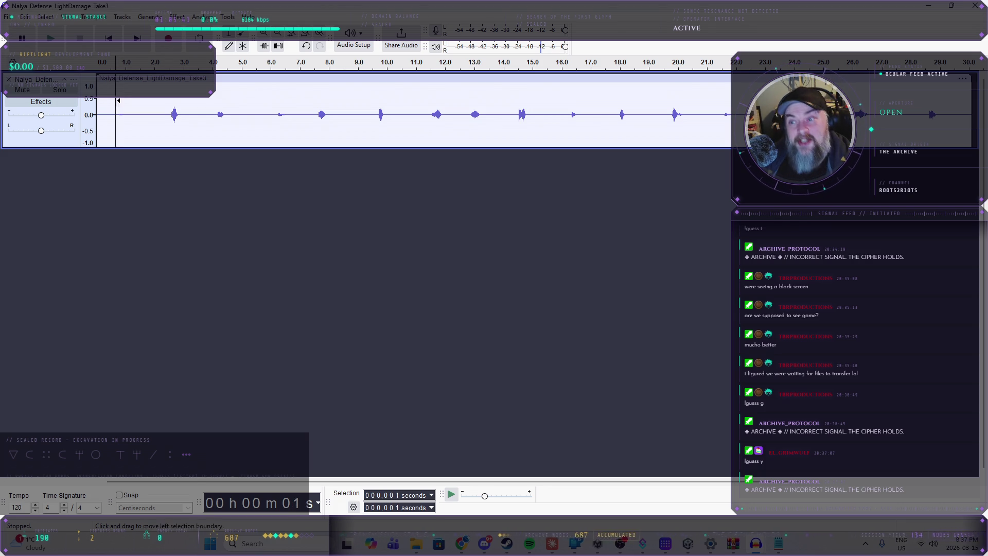
key(space)
key(space)
- Copy the first barks of the take onto their own new tracks
mouse_move(139, 114)
mouse_down()
mouse_move(113, 112)
mouse_move(186, 114)
mouse_up()
click(220, 174)
key(ctrl+v)
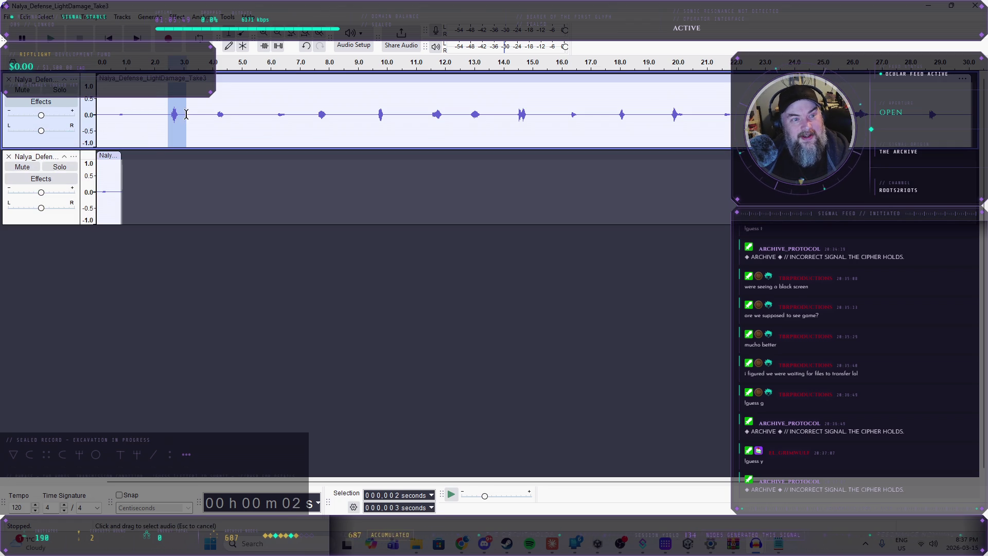
click(135, 258)
key(ctrl+v)
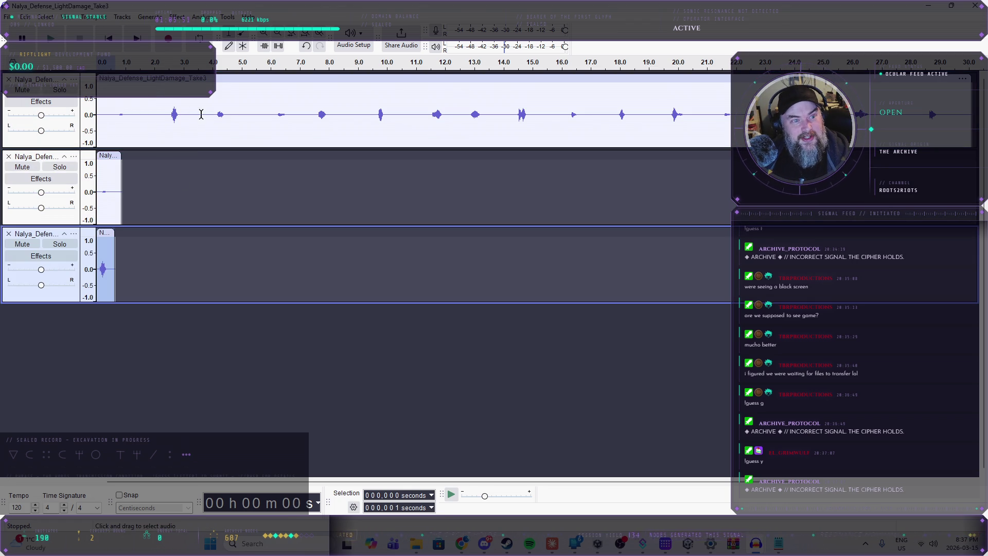
- Copy the bark from 4.0 to 4.5 seconds onto a fourth track
click(210, 115)
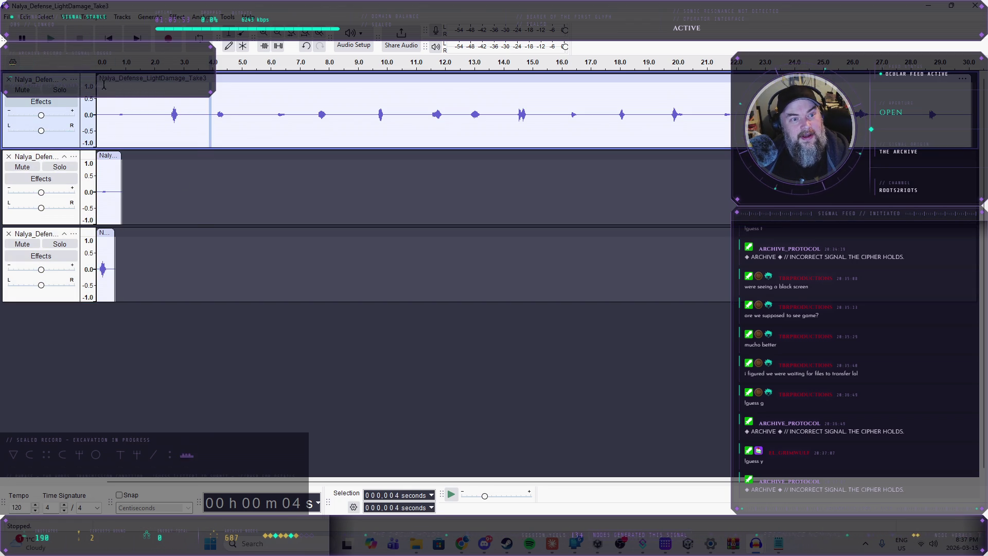
key(space)
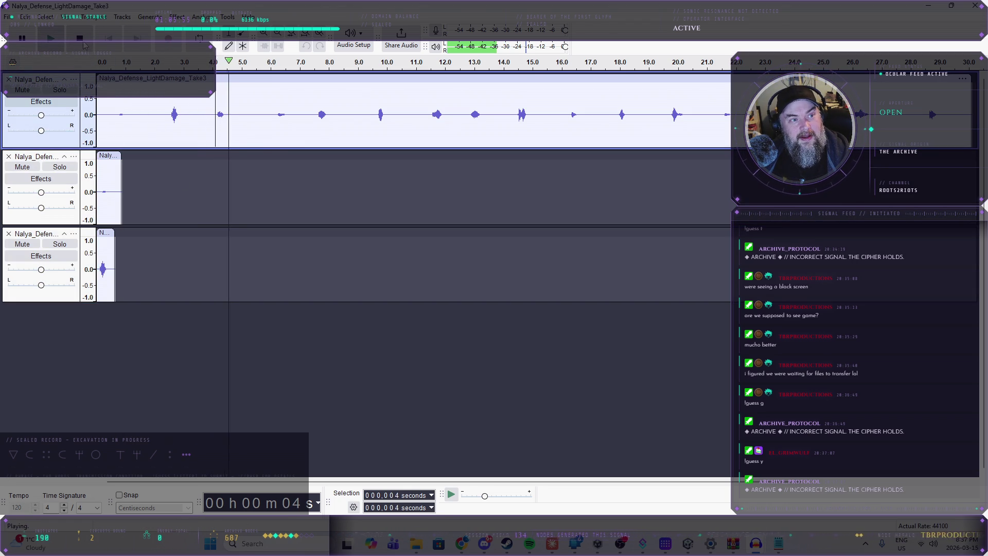
key(space)
drag(229, 113, 215, 114)
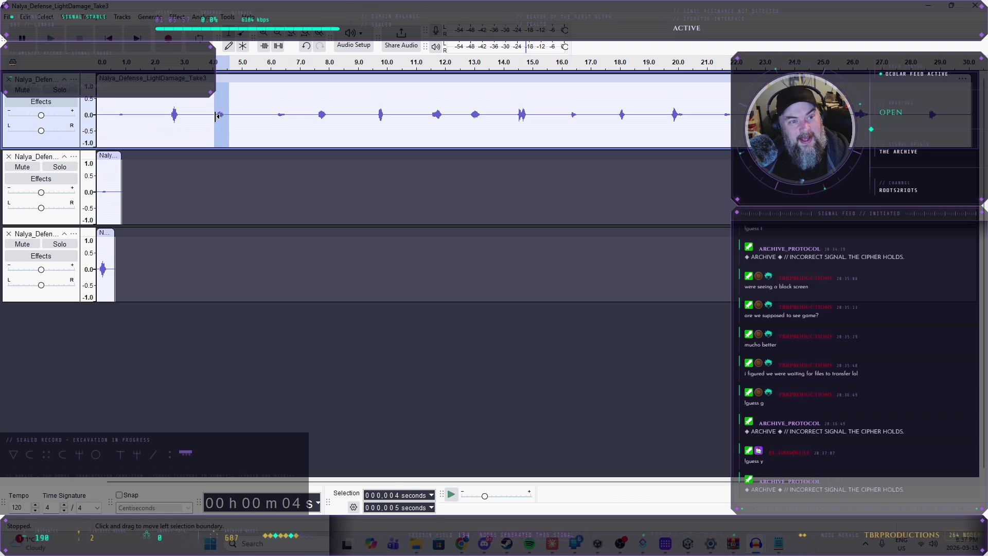
click(125, 314)
key(ctrl+v)
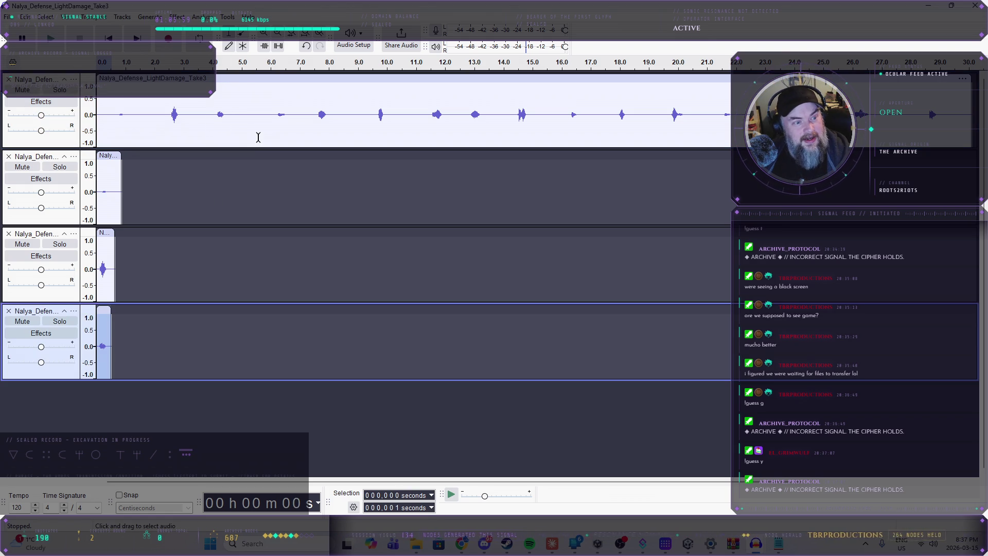
- Copy the bark from 6.0 to 6.6 seconds onto a fifth track
click(276, 108)
click(50, 39)
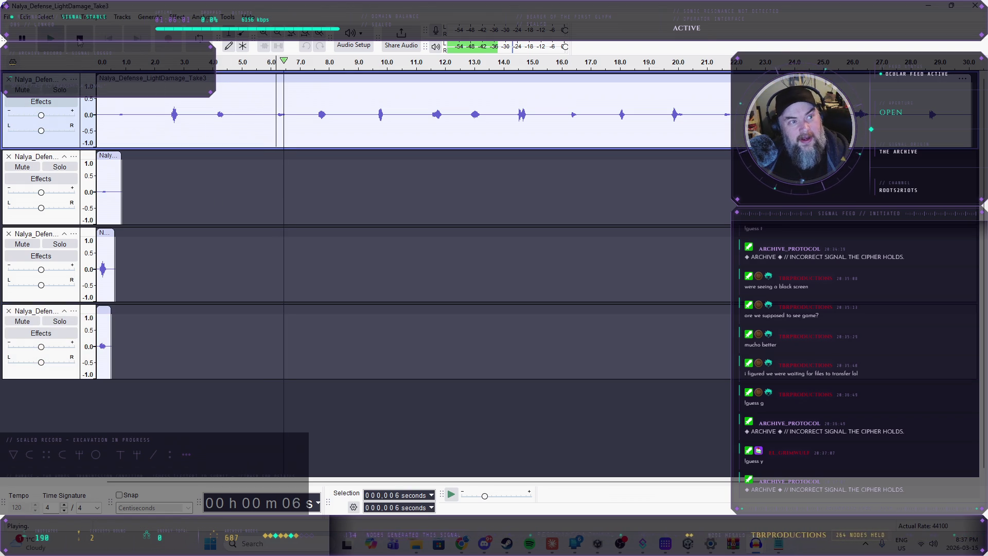
key(space)
click(290, 114)
drag(285, 114, 273, 114)
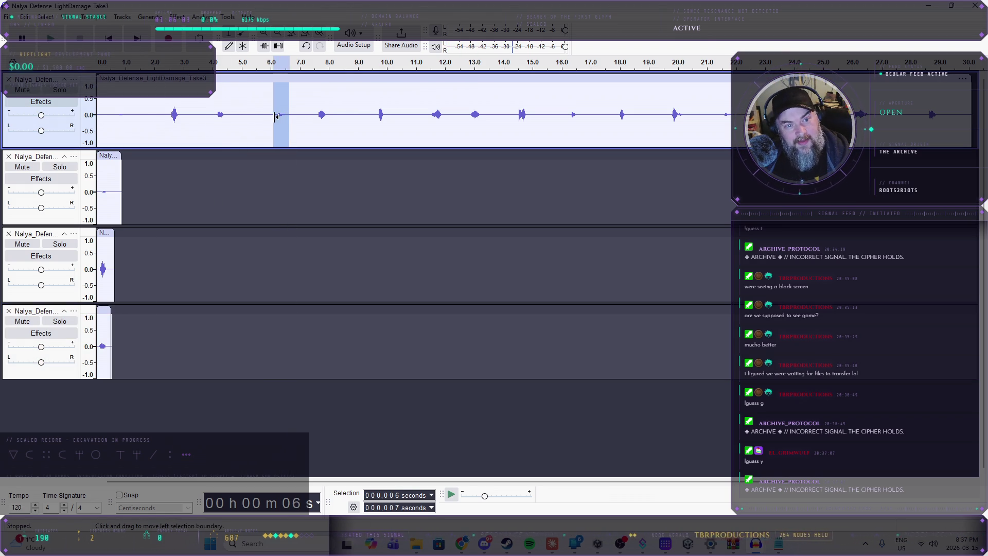
click(136, 406)
key(ctrl+v)
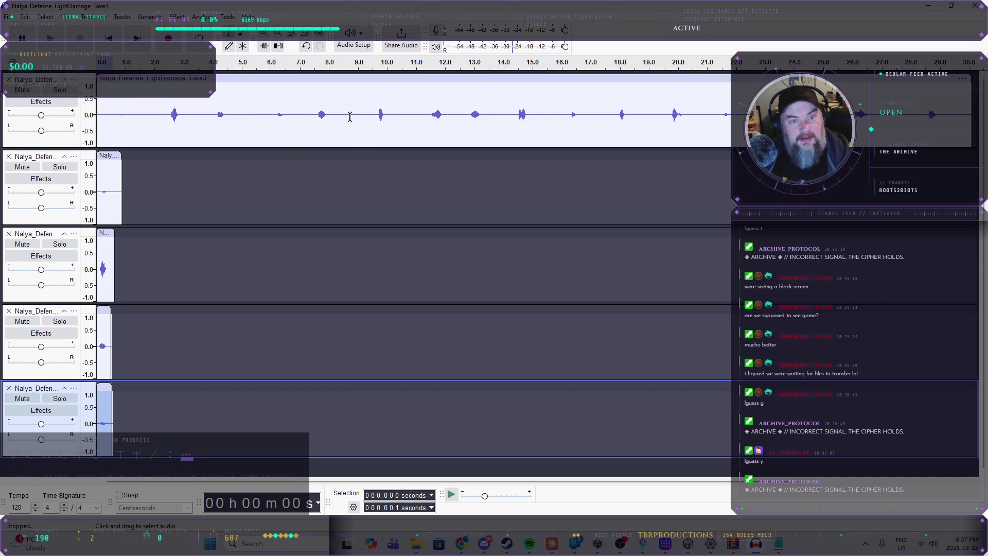
- Copy the bark from 14.3 to 14.9 seconds onto a new track and select the bark at 26 s
click(315, 113)
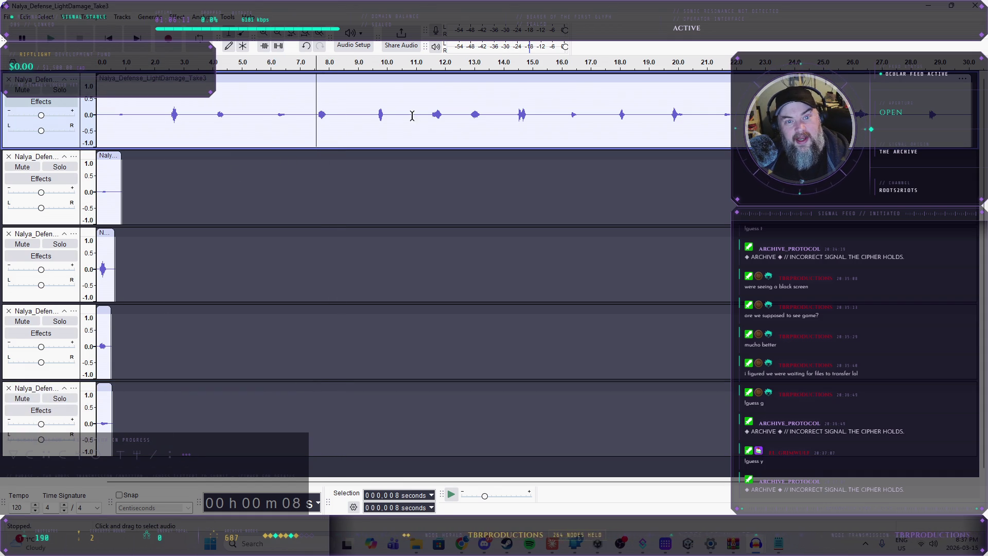
click(515, 113)
key(space)
key(space)
drag(532, 113, 516, 118)
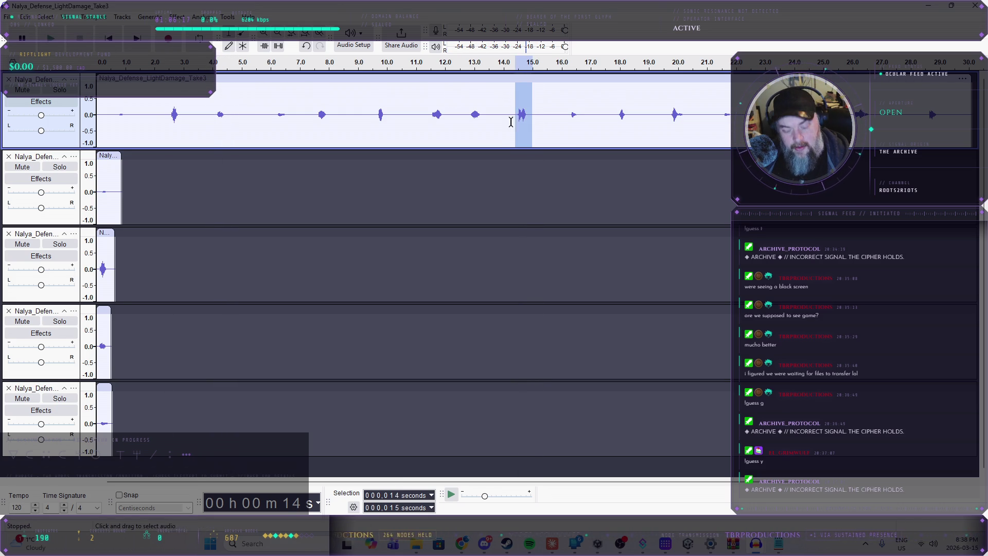
key(ctrl+v)
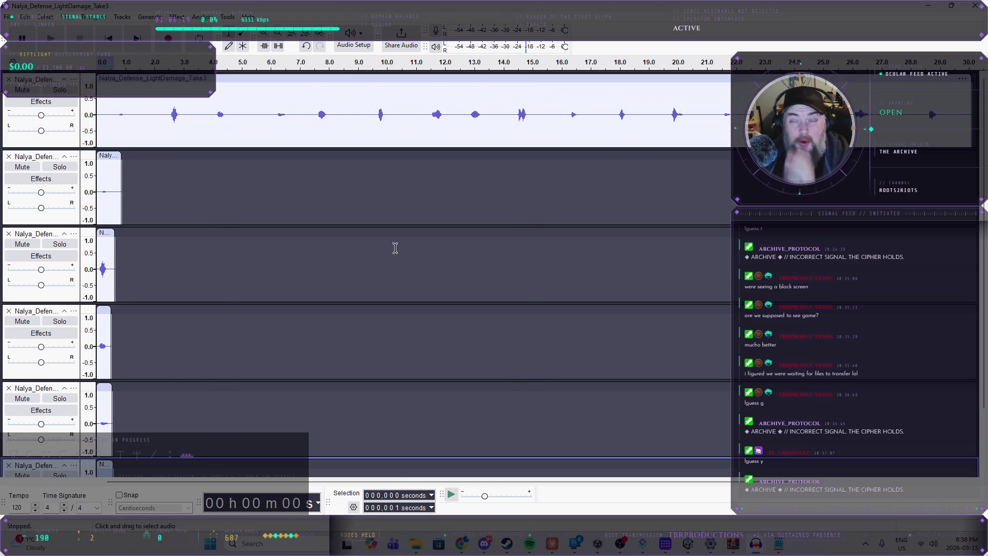
click(852, 114)
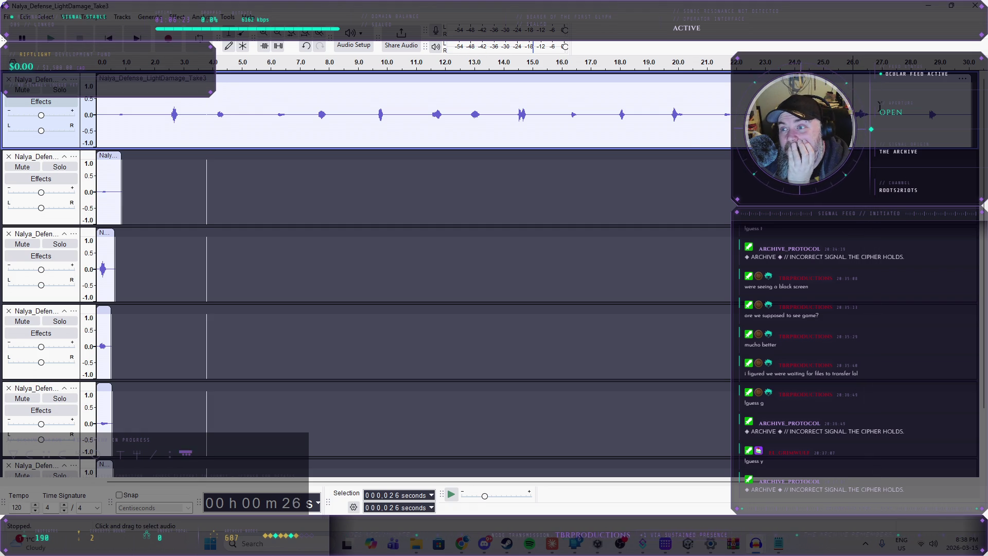
drag(871, 113, 877, 113)
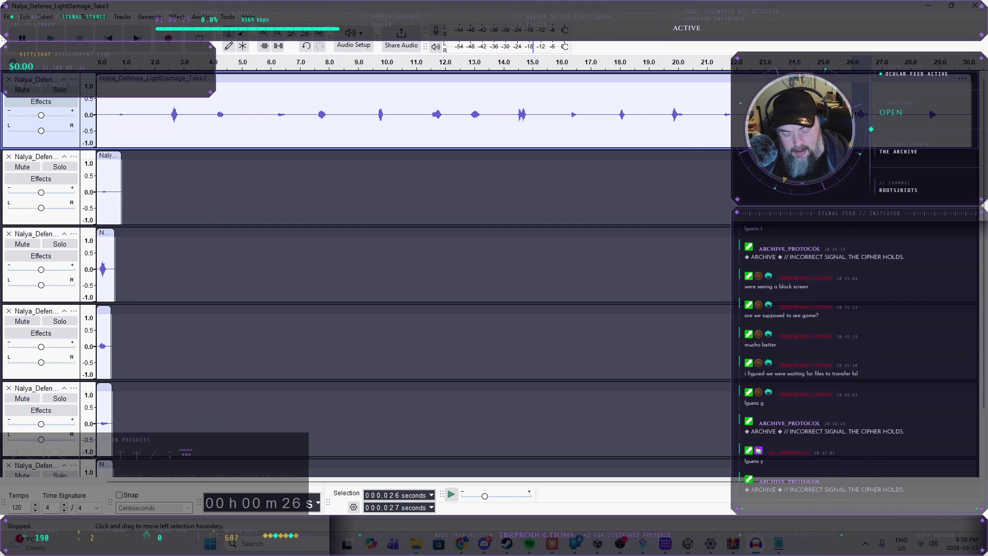
scroll(156, 352, down, 3)
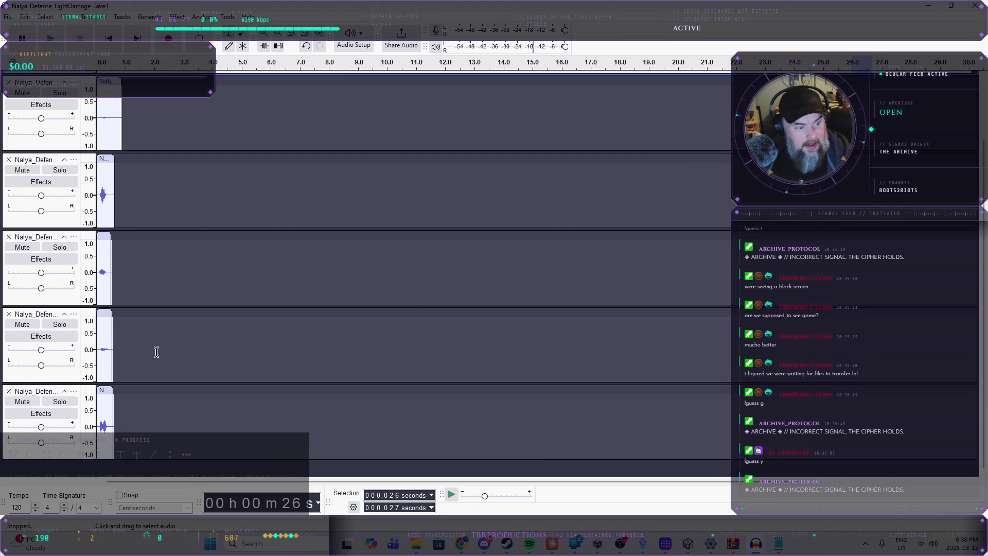
- Delete the original full-length LightDamage take and the near-silent first clip track
click(67, 473)
scroll(247, 247, up, 3)
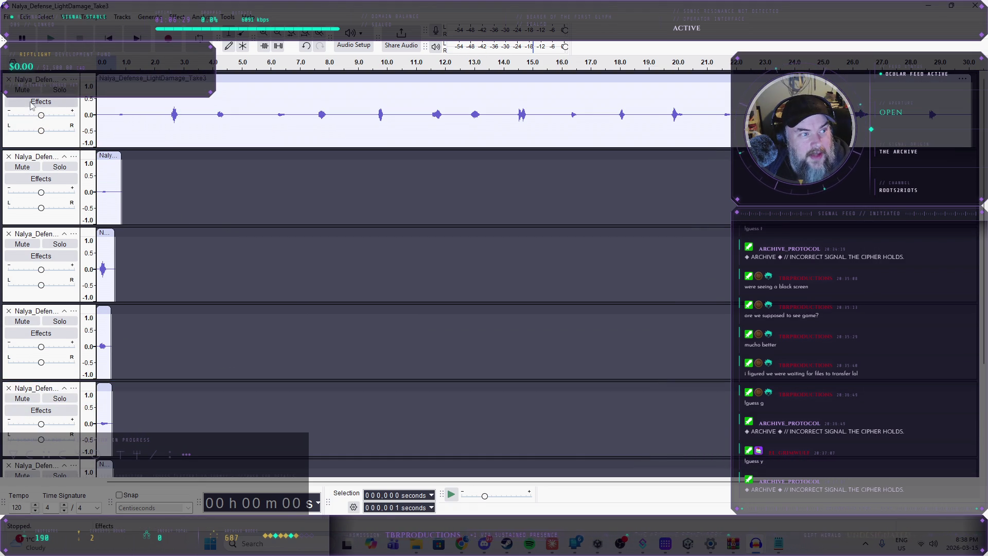
click(8, 79)
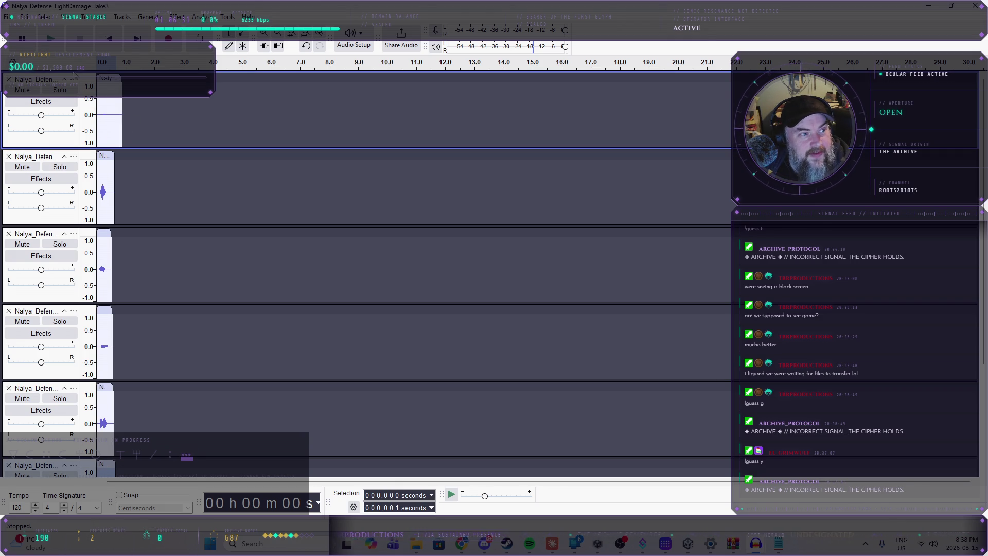
scroll(144, 360, down, 3)
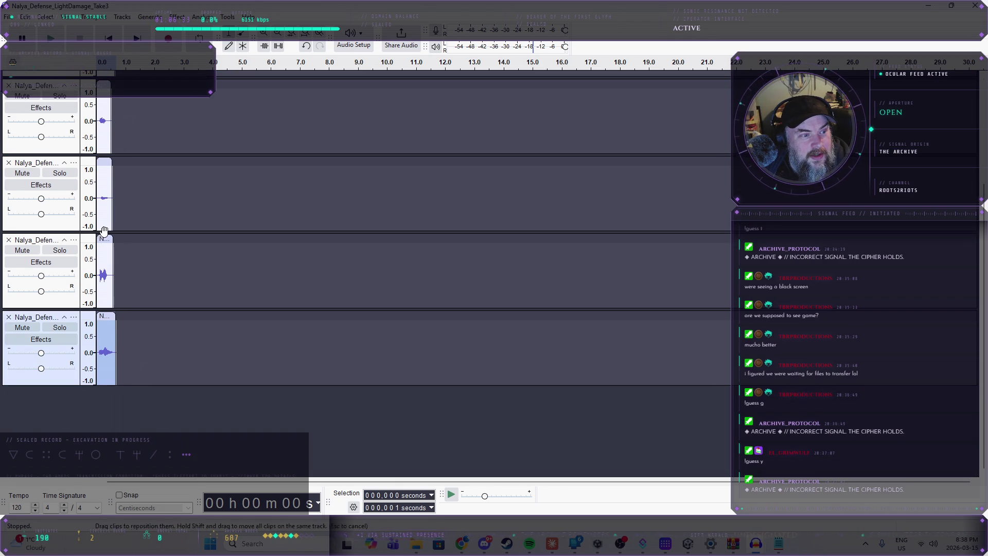
scroll(128, 168, up, 3)
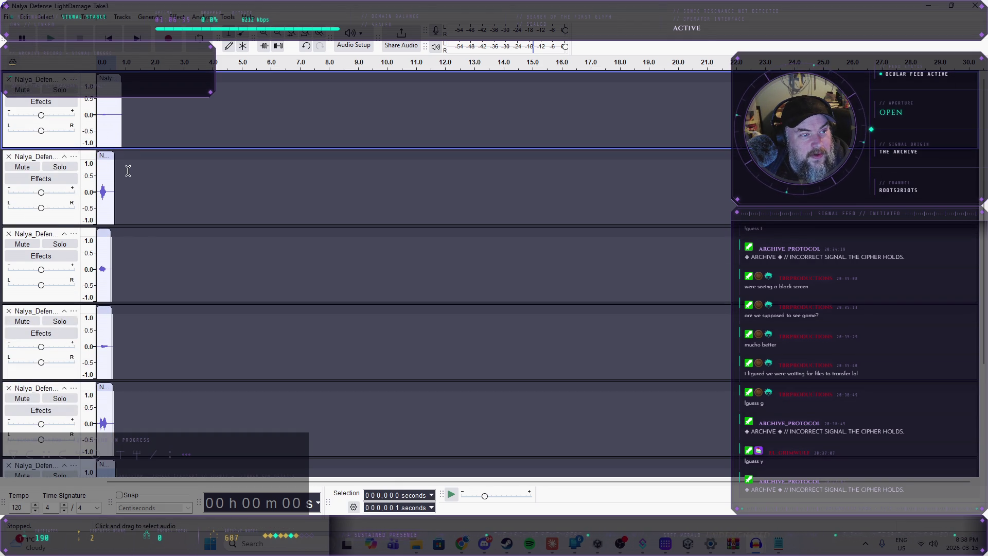
click(9, 79)
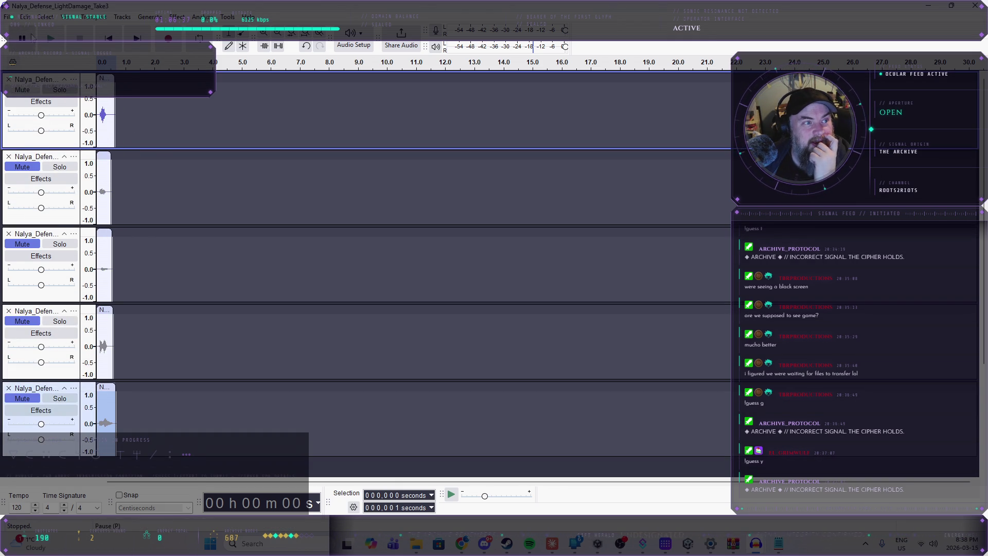
click(8, 17)
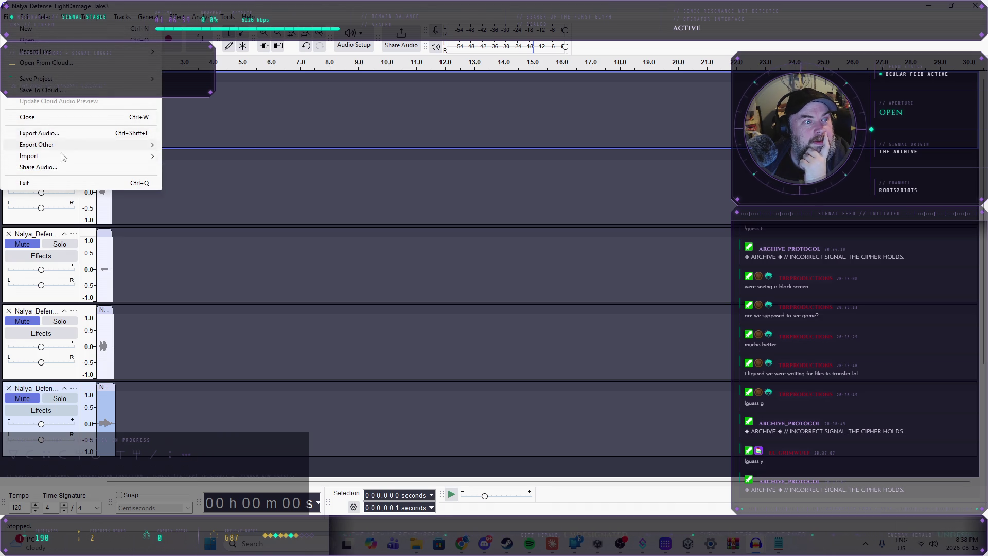
- Export the top bark as Nalya_Defense_LightDamage_1.ogg, then remove that track
click(91, 133)
click(557, 377)
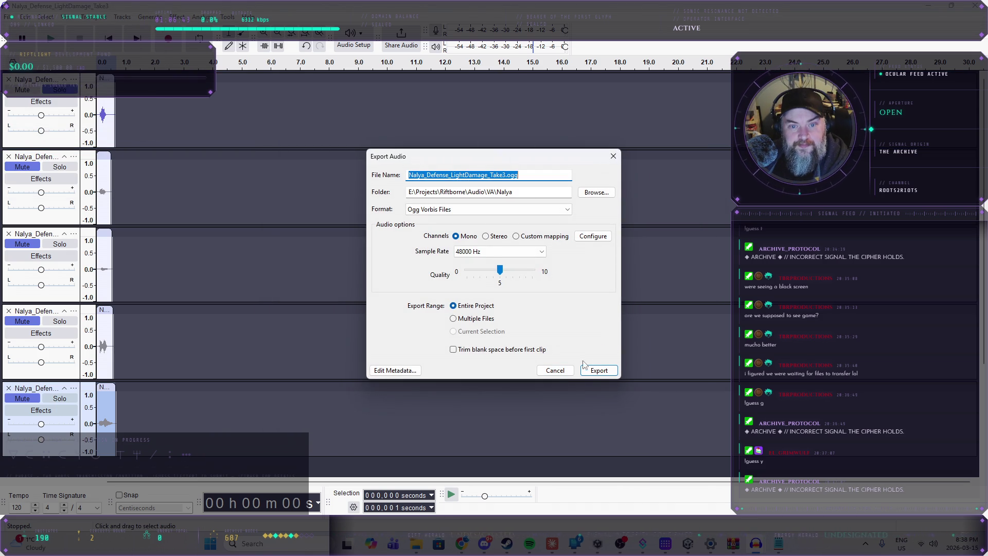
drag(491, 176, 503, 176)
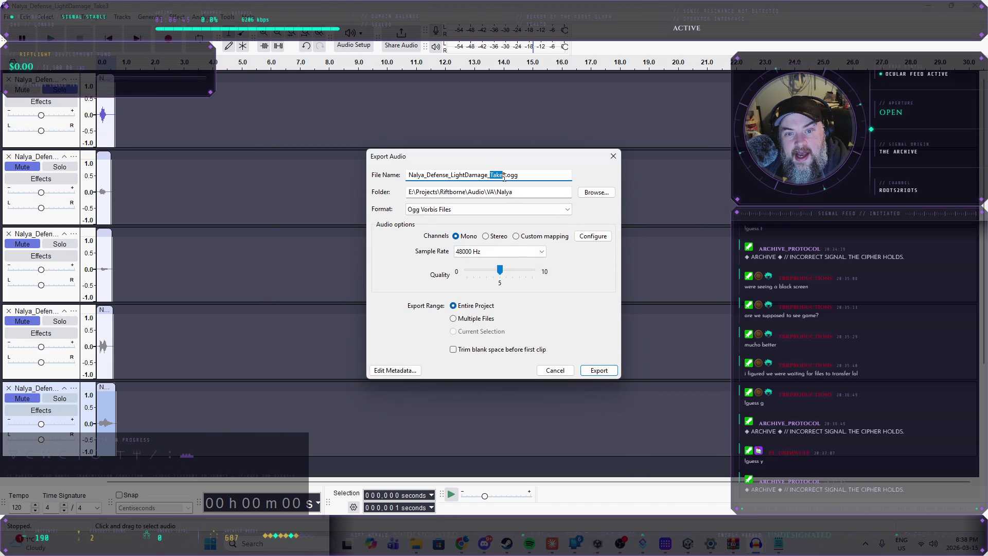
key(BackSpace)
click(611, 374)
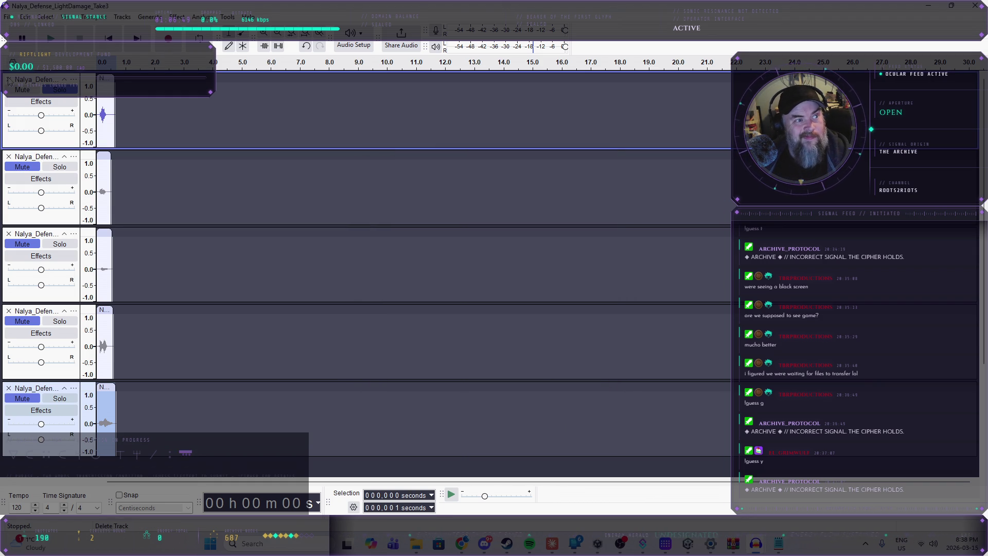
click(8, 81)
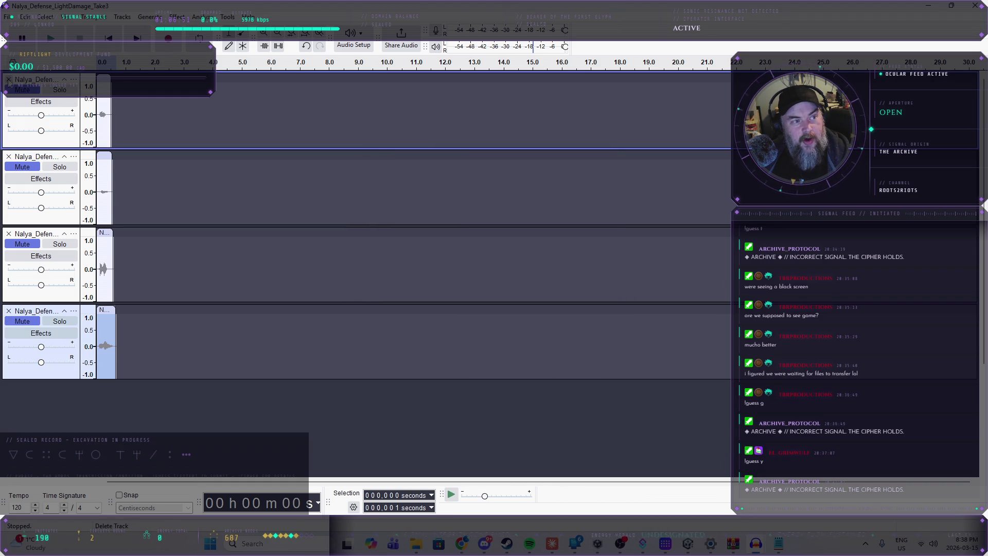
- Export the next bark as Nalya_Defense_LightDamage_2.ogg and remove its track
click(8, 17)
mouse_move(98, 52)
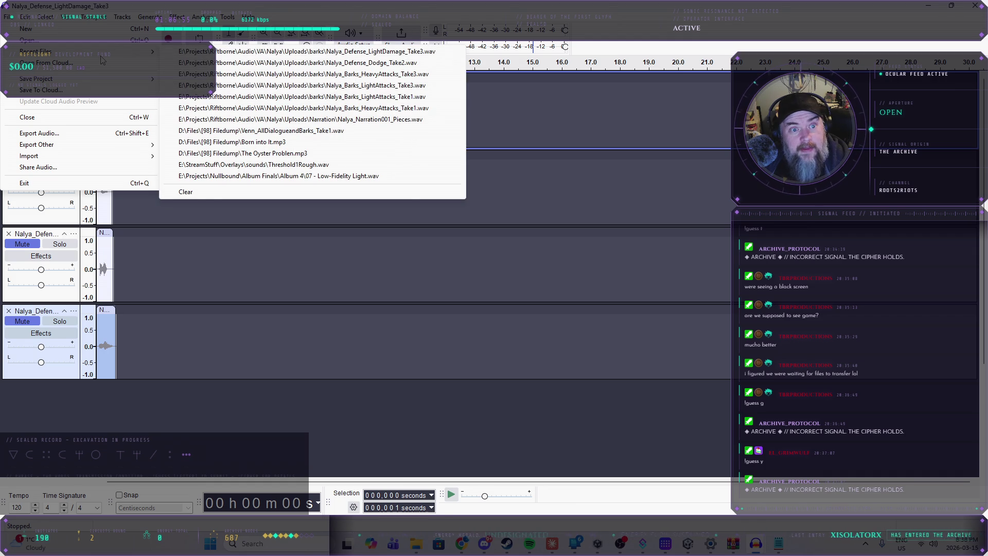
click(41, 133)
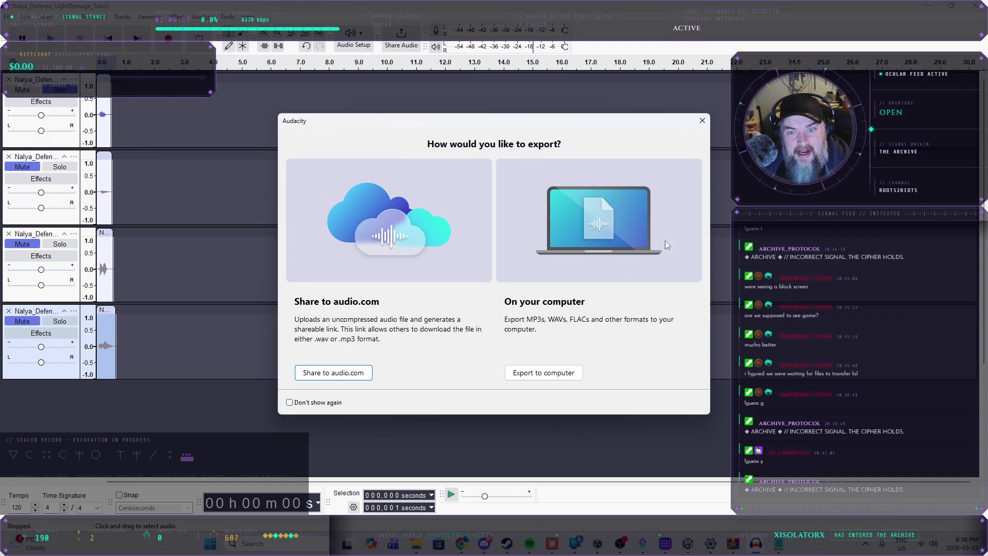
click(570, 378)
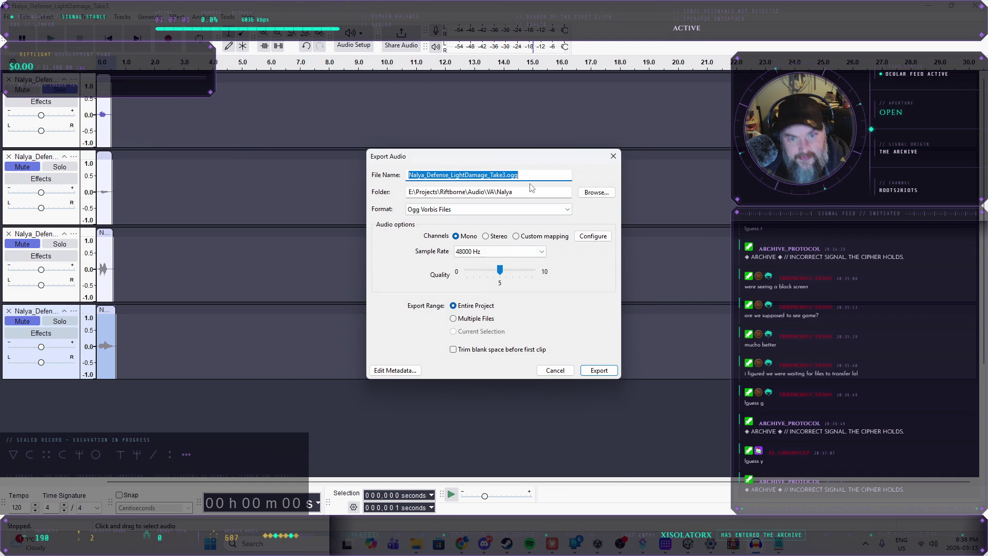
drag(490, 174, 502, 173)
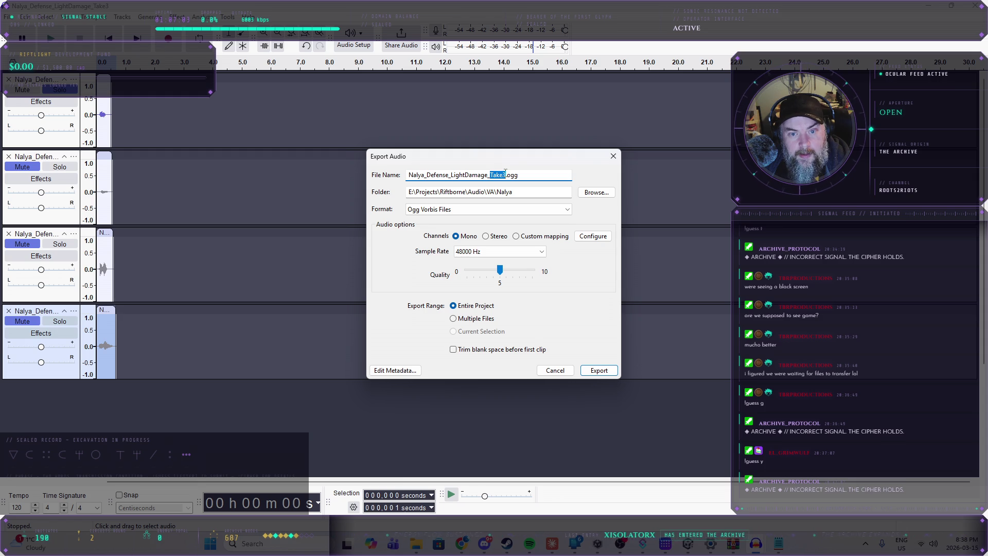
text(2)
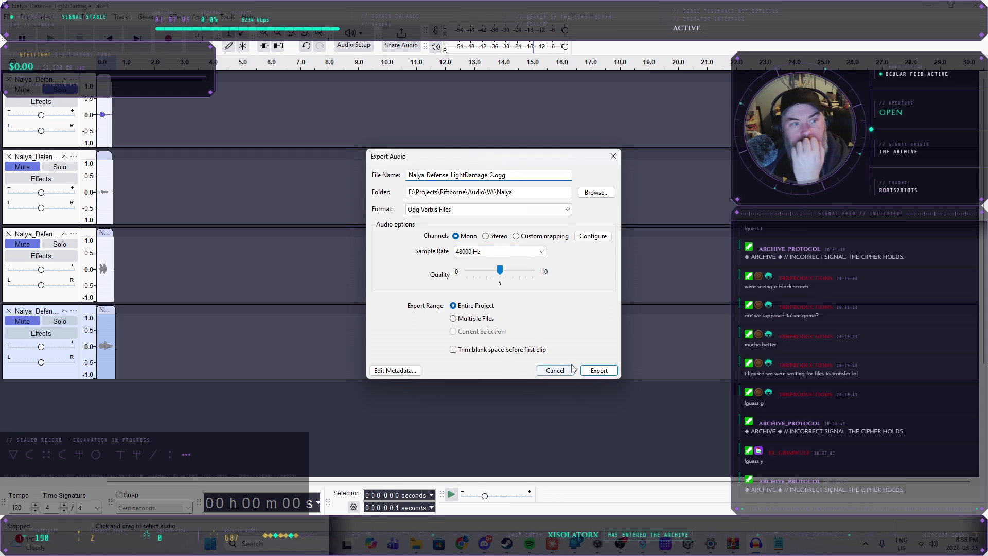
click(595, 372)
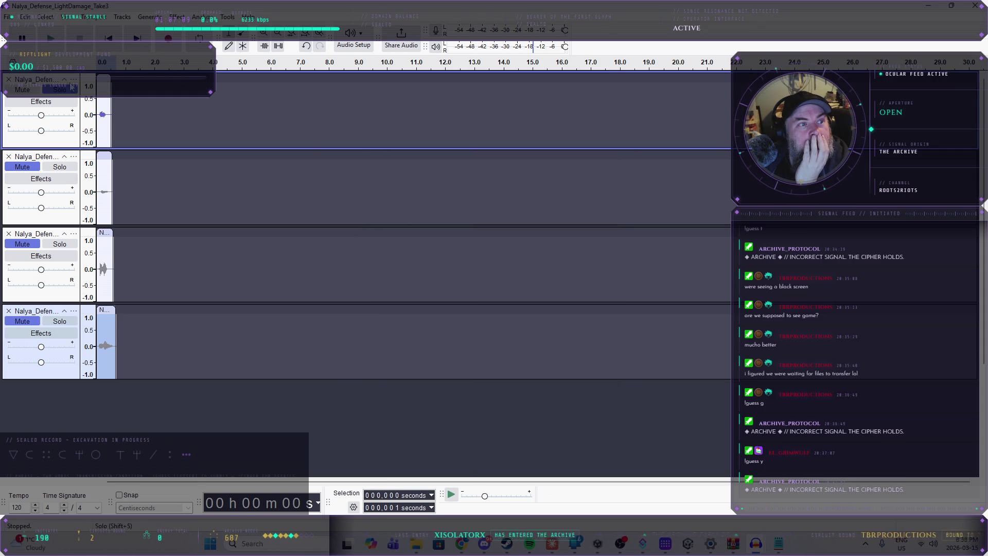
click(8, 80)
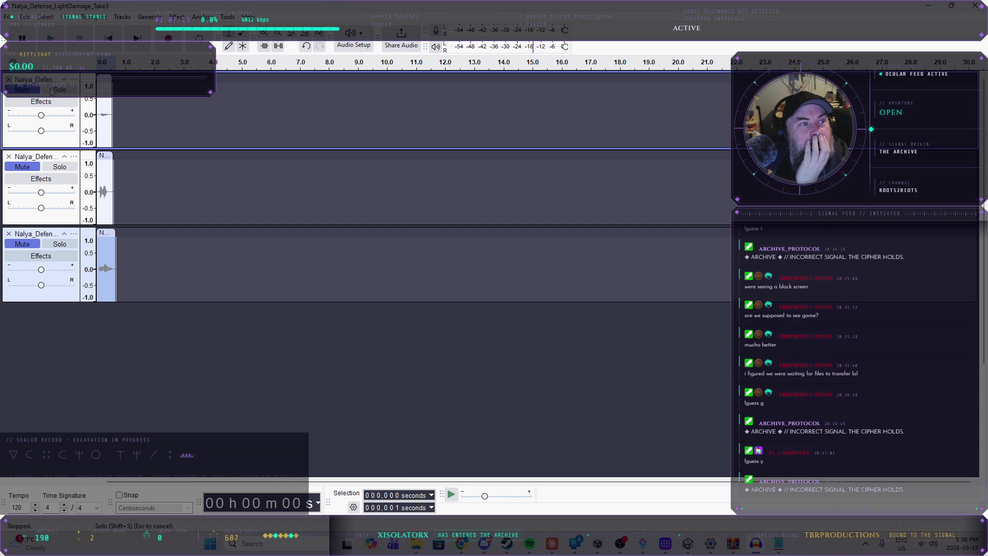
click(7, 16)
click(39, 133)
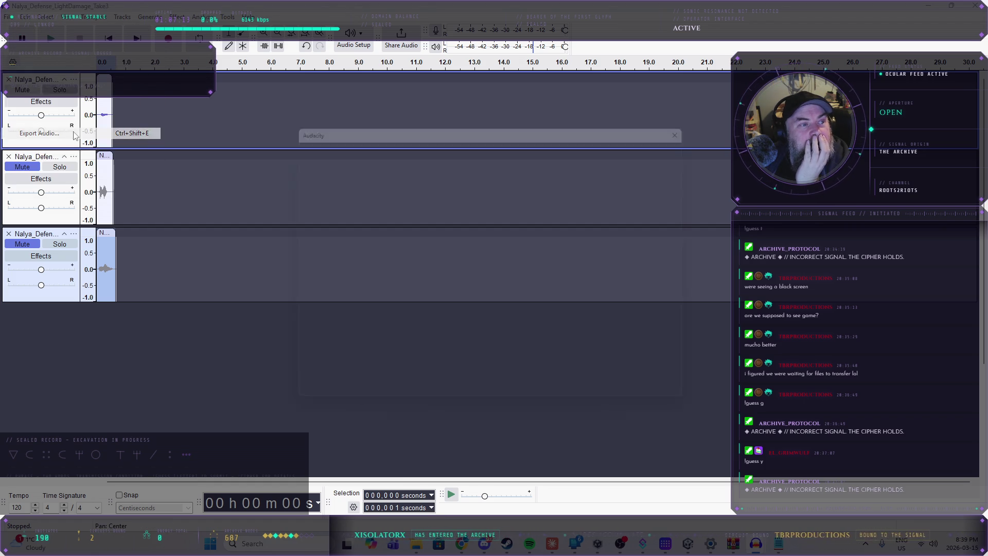
- Export the next bark as Nalya_Defense_LightDamage_3.ogg and remove its track
click(555, 379)
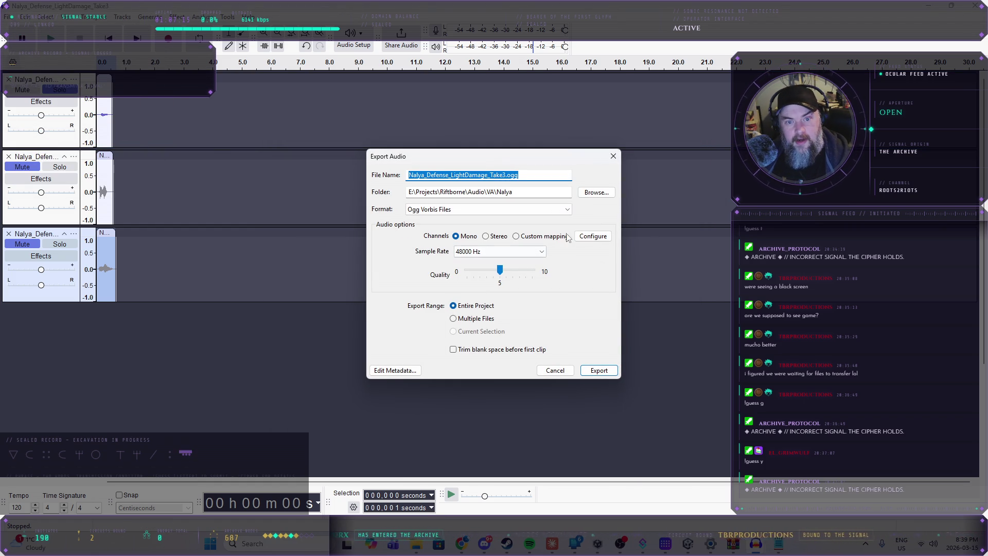
click(493, 173)
key(BackSpace)
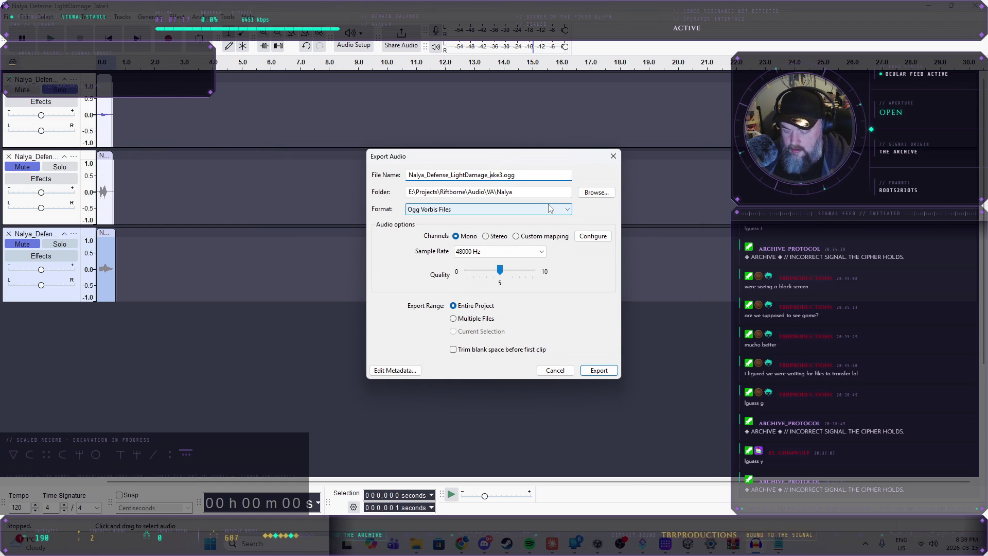
click(583, 371)
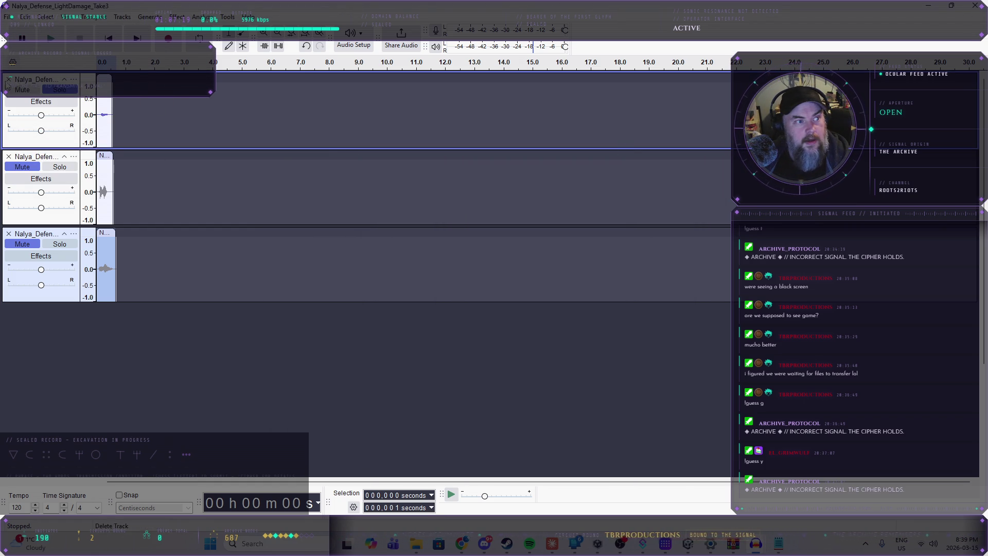
click(9, 80)
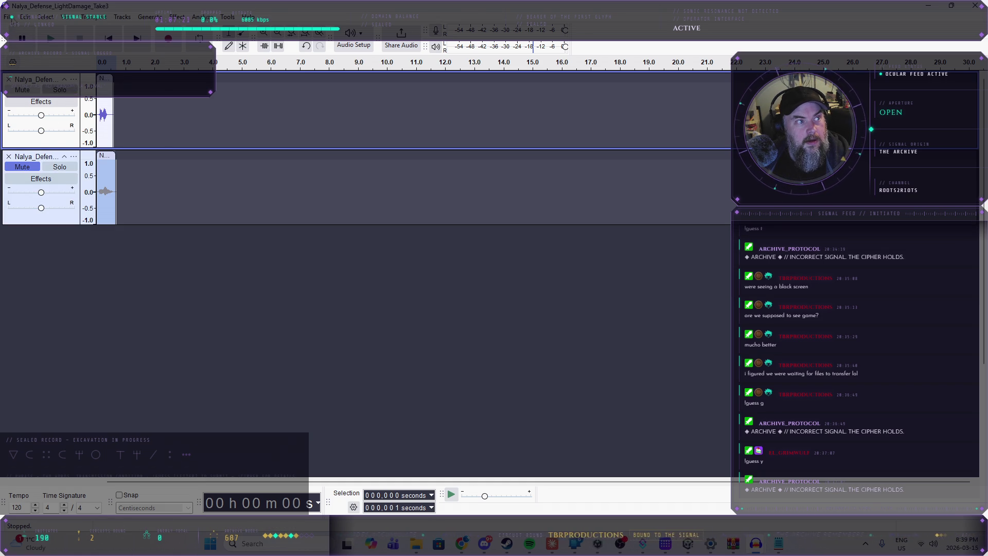
- Export the following bark as Nalya_Defense_LightDamage_4.ogg and remove its track
click(8, 16)
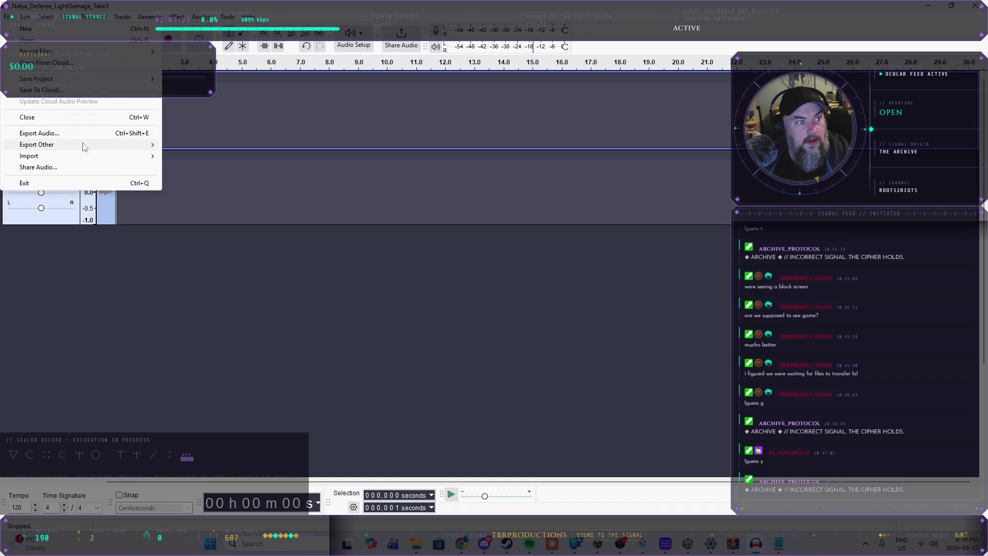
click(52, 133)
click(553, 373)
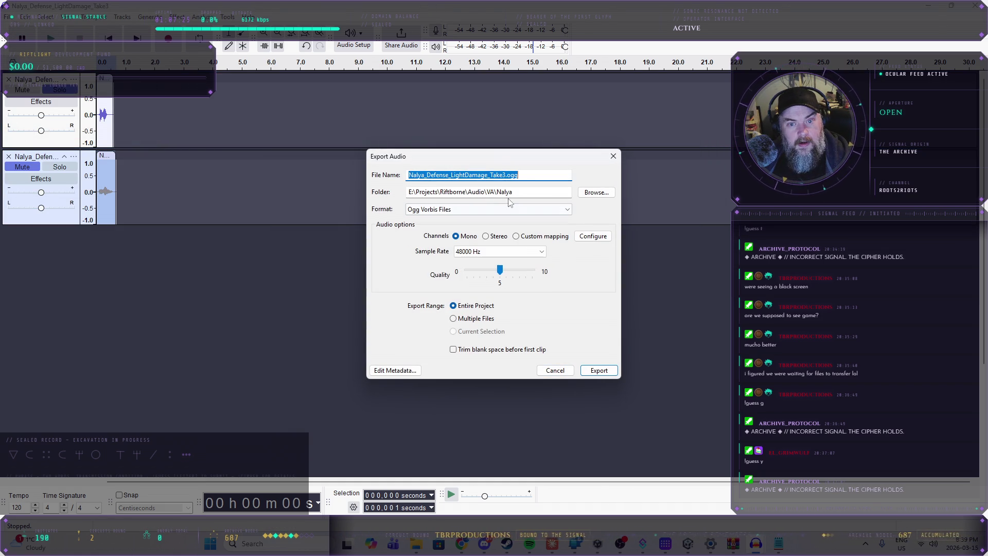
click(491, 174)
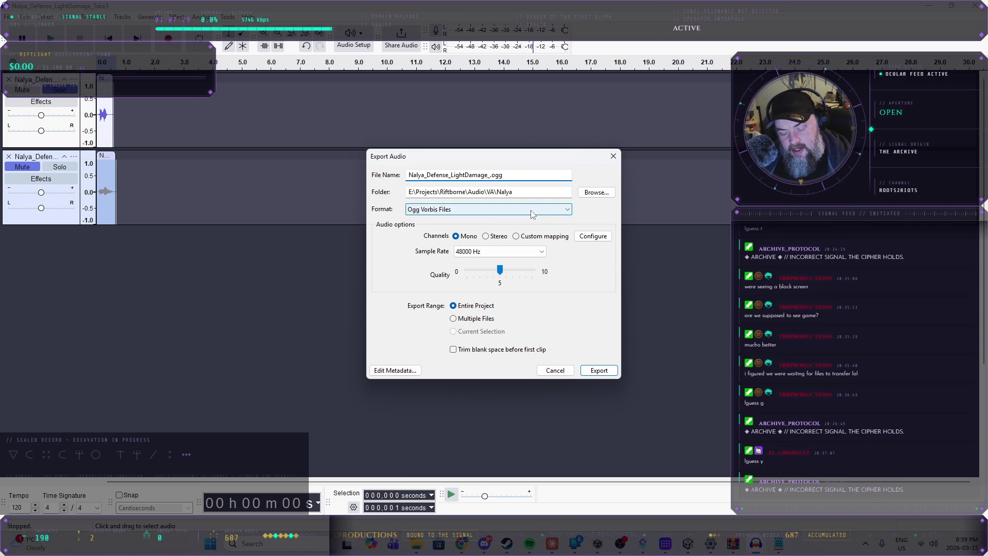
text(4)
click(555, 370)
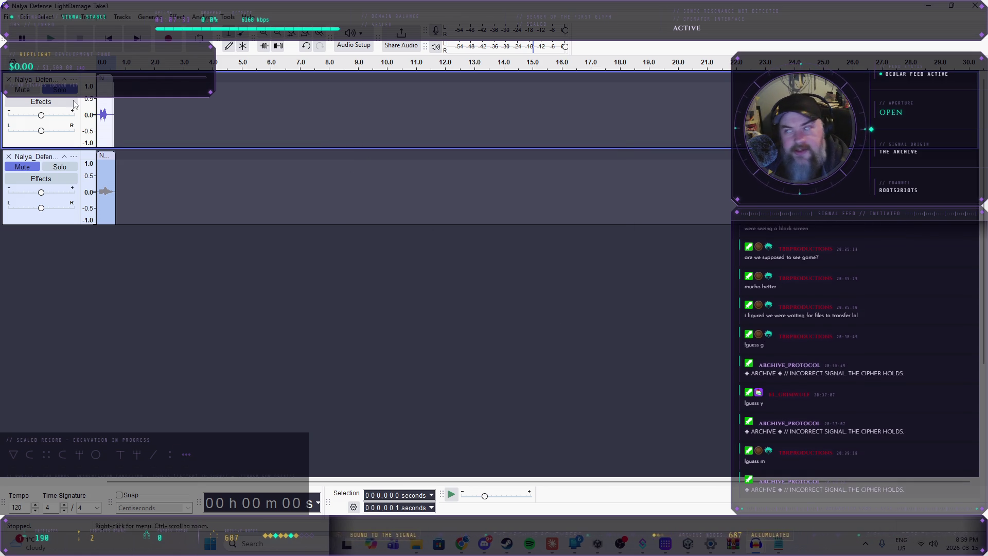
click(8, 80)
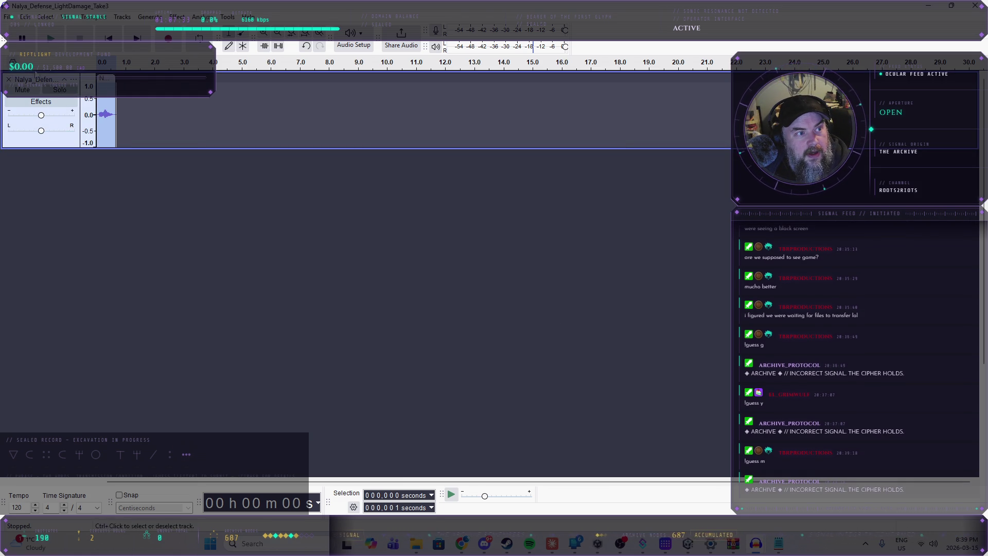
- Export the last bark track as Nalya_Defense_LightDamage_5.ogg in Ogg Vorbis
click(7, 16)
click(77, 133)
click(553, 380)
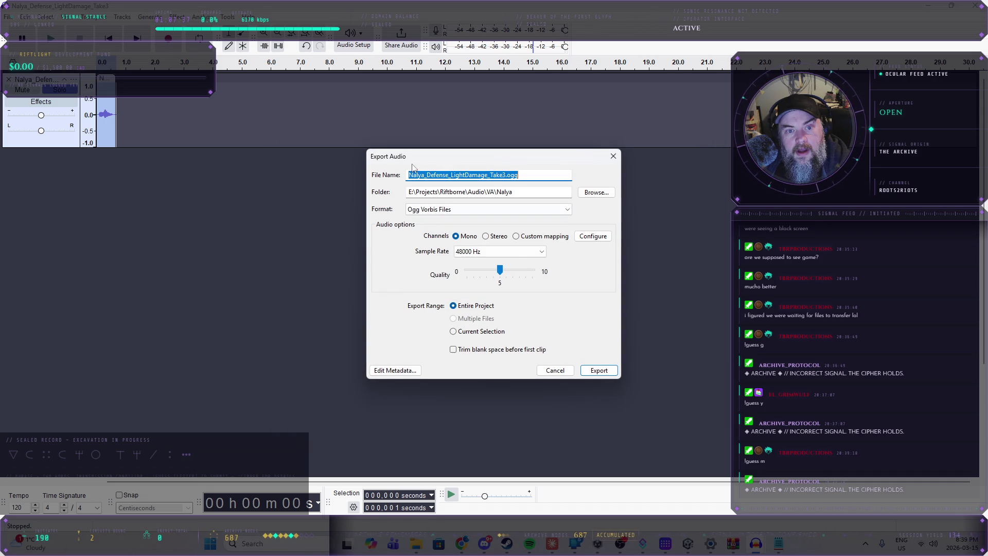
click(491, 175)
text(Take4)
click(588, 369)
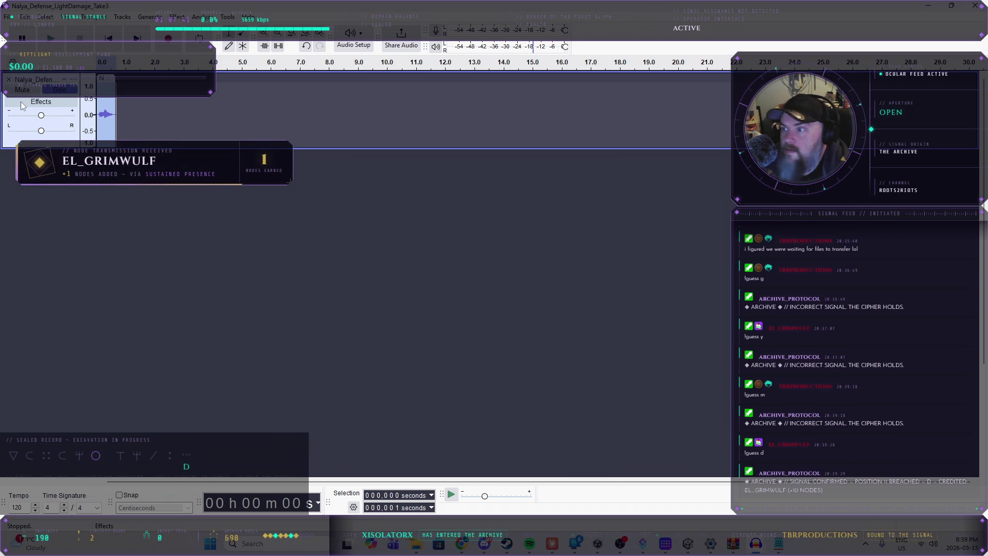
- Delete the last LightDamage bark track, glance at the Unity editor, then return to Audacity
click(8, 79)
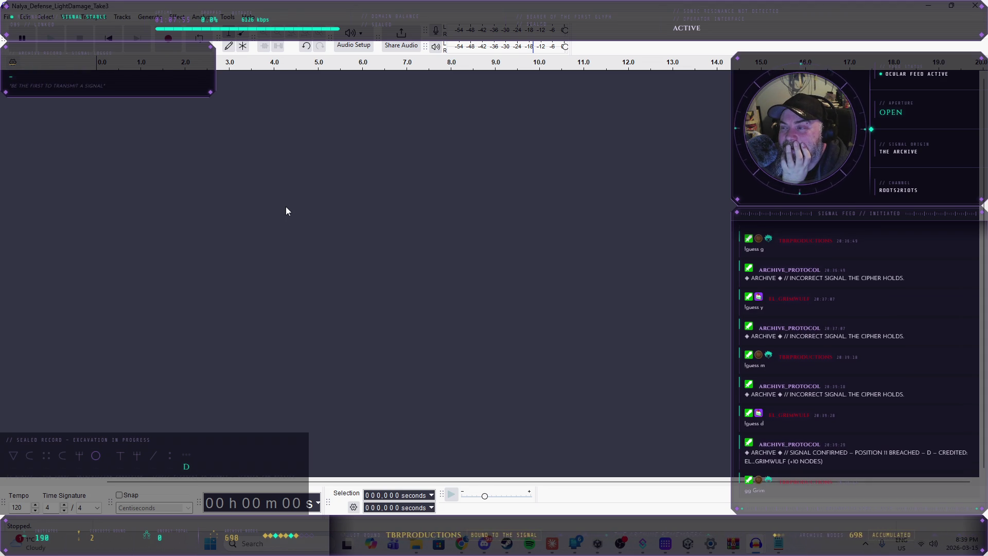
click(8, 18)
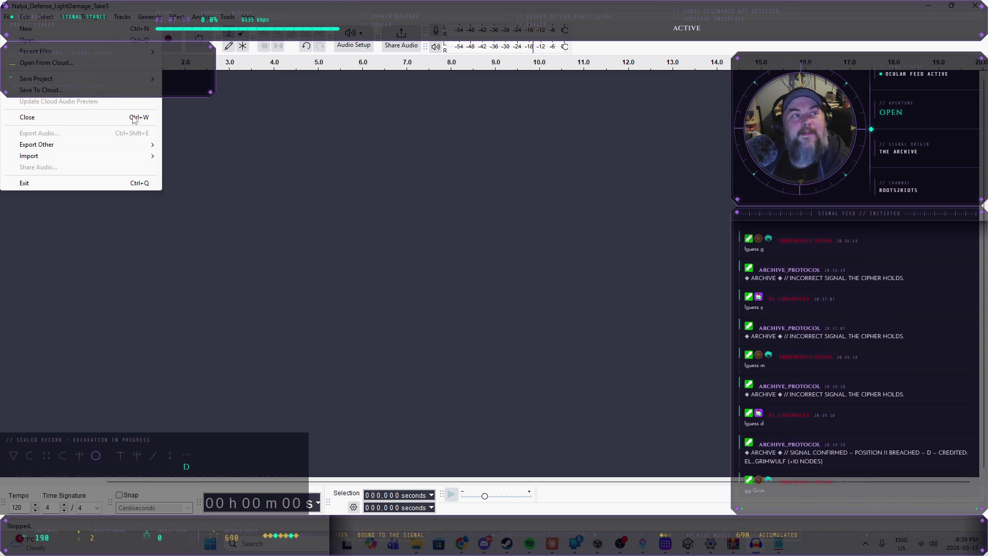
click(305, 151)
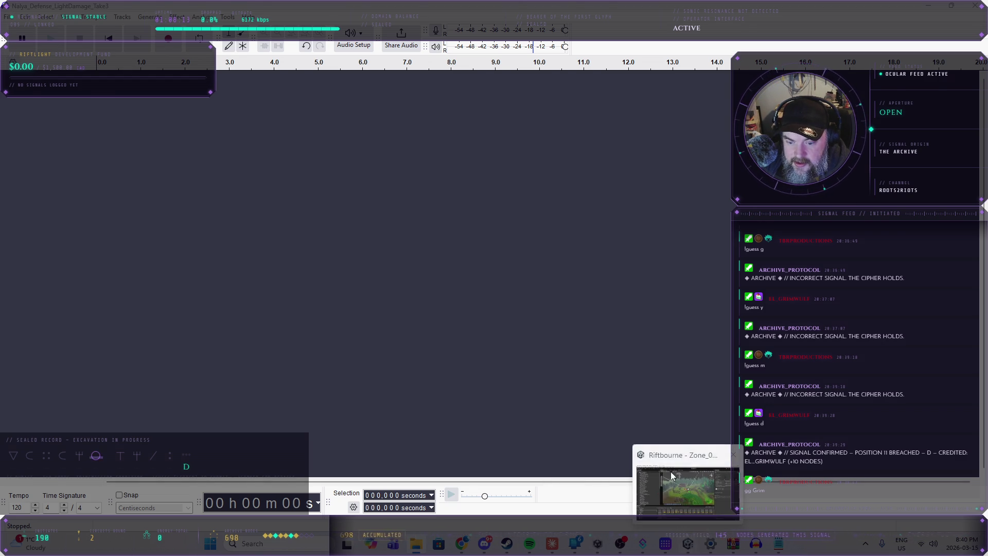
click(689, 544)
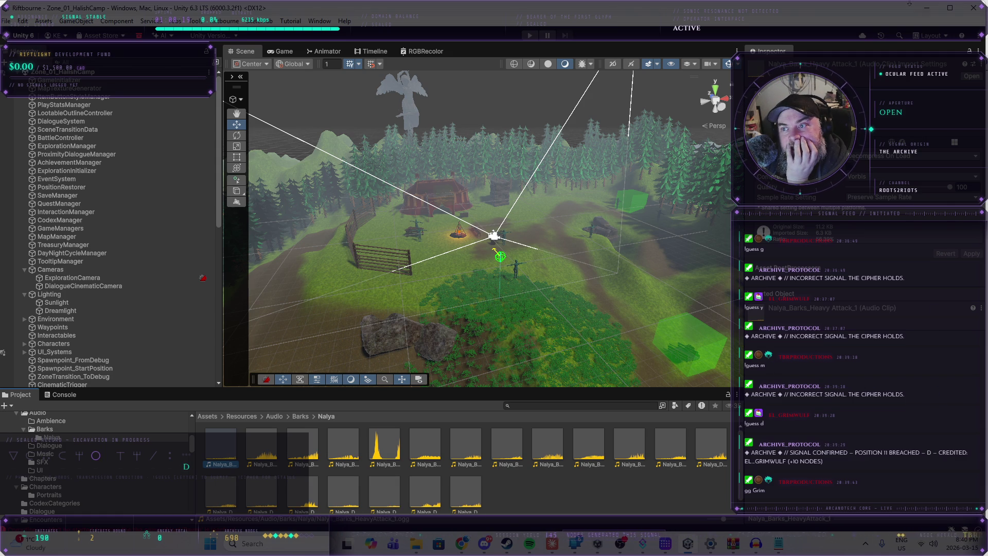
click(928, 9)
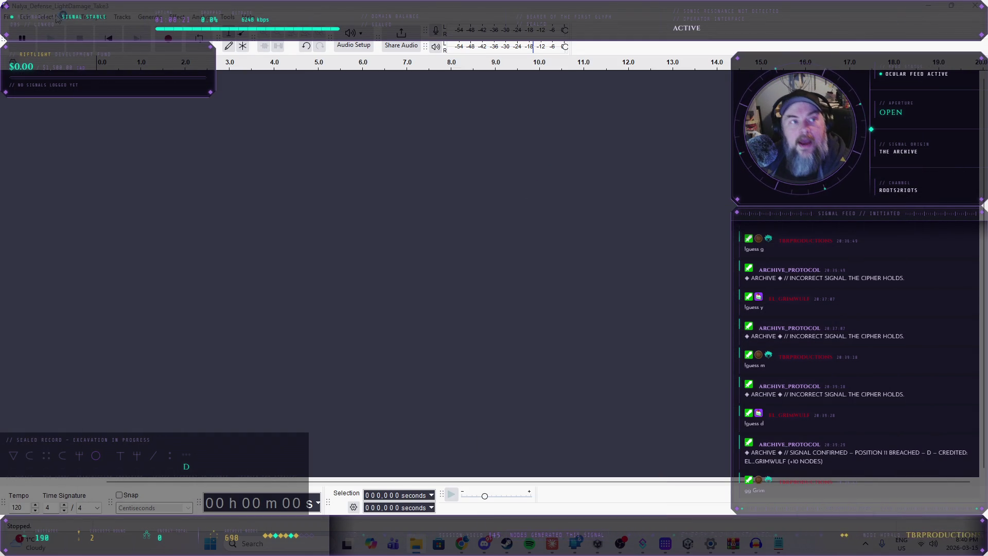
- Open Nalya_Defense_HeavyDamage_Take3.wav and place the playback point near its start
click(8, 16)
click(23, 92)
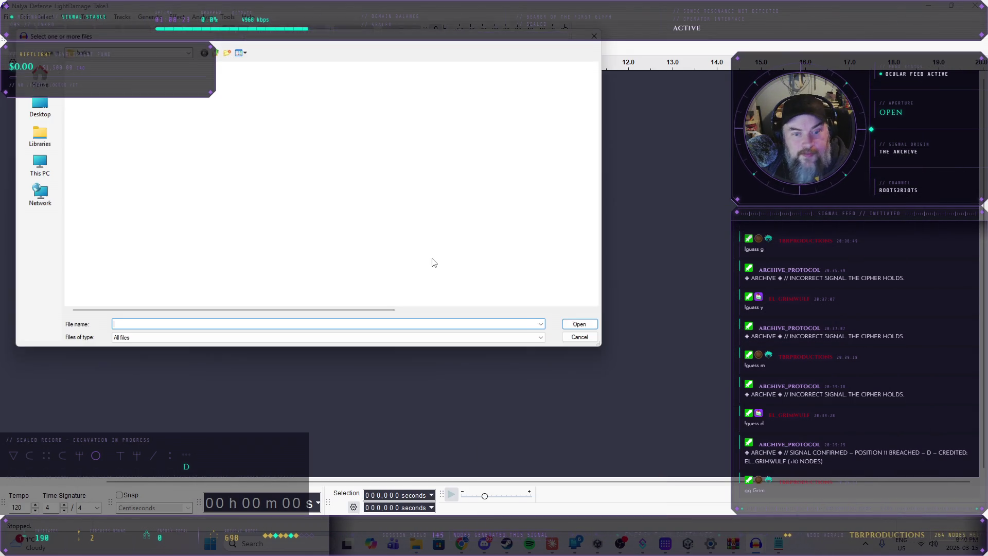
scroll(139, 243, down, 7)
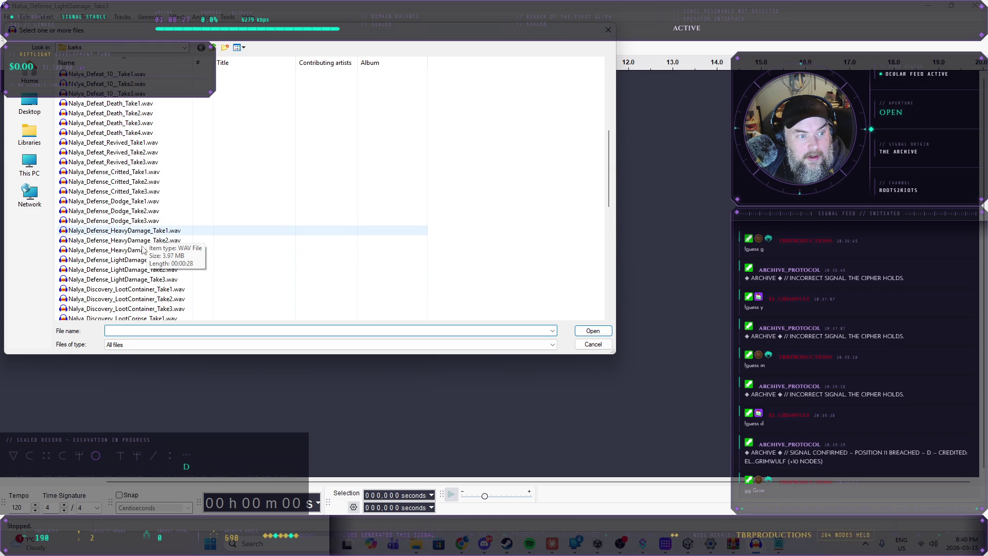
click(138, 232)
click(139, 250)
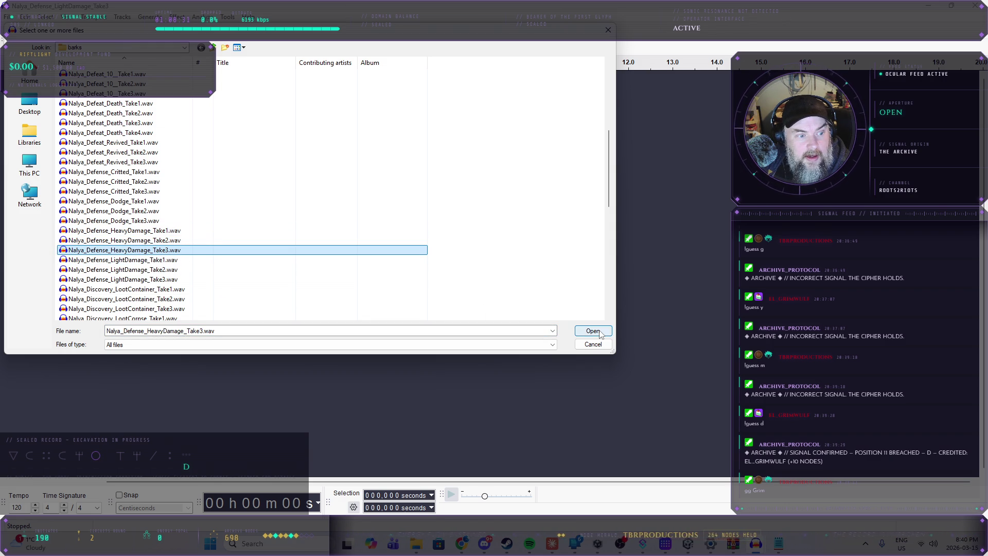
click(600, 332)
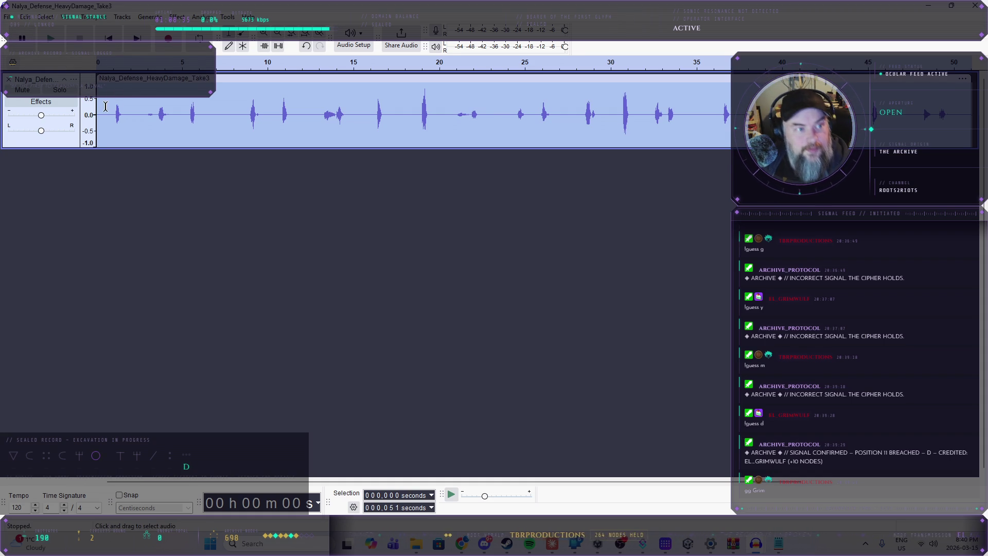
click(110, 110)
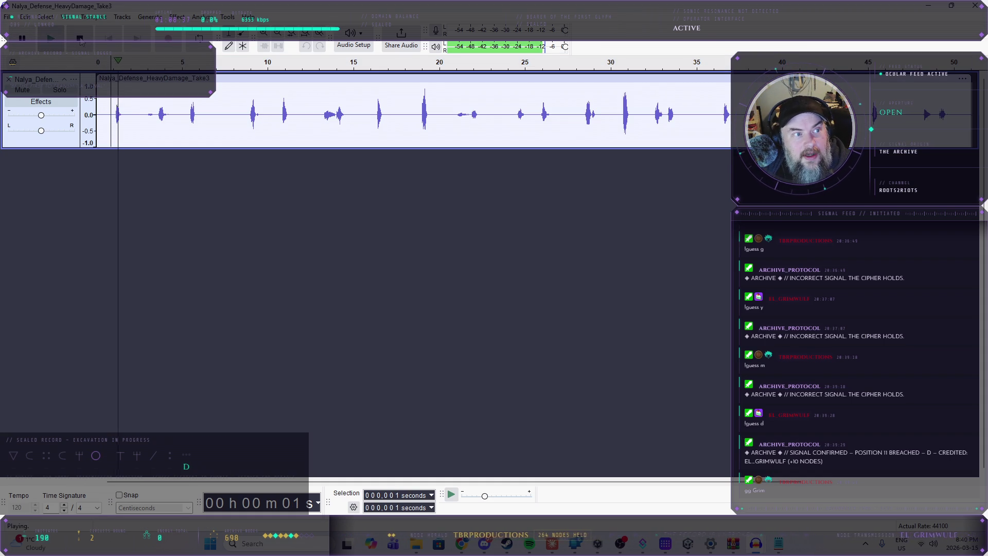
- Copy the first bark near the start onto its own new track
drag(124, 114, 113, 115)
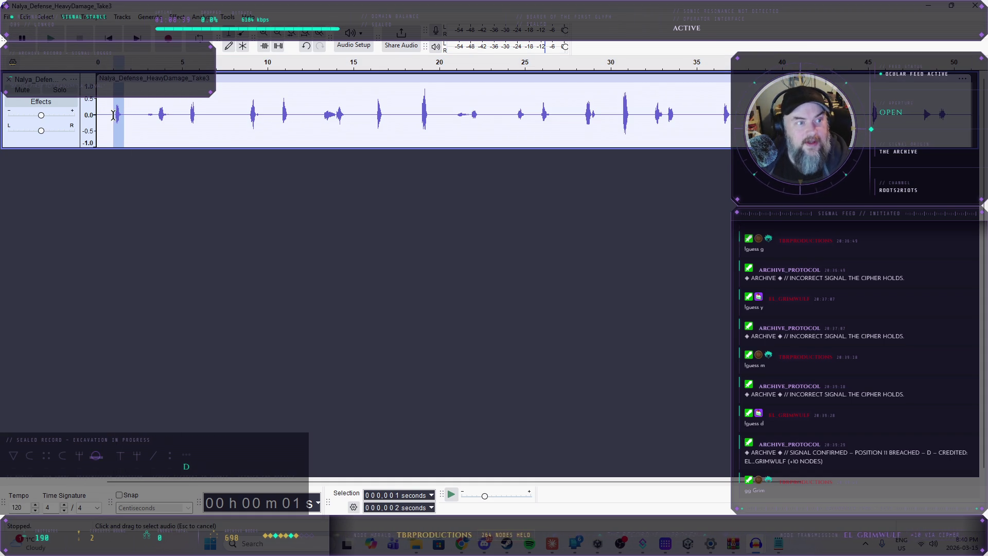
click(125, 201)
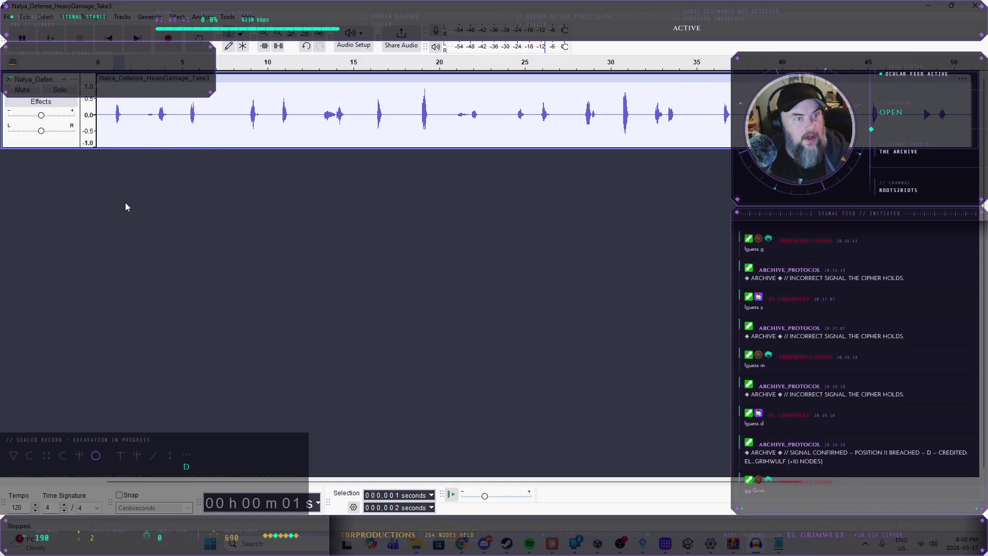
key(ctrl+v)
- Audition the recording from 3 seconds onward to locate the next bark
click(145, 113)
click(51, 38)
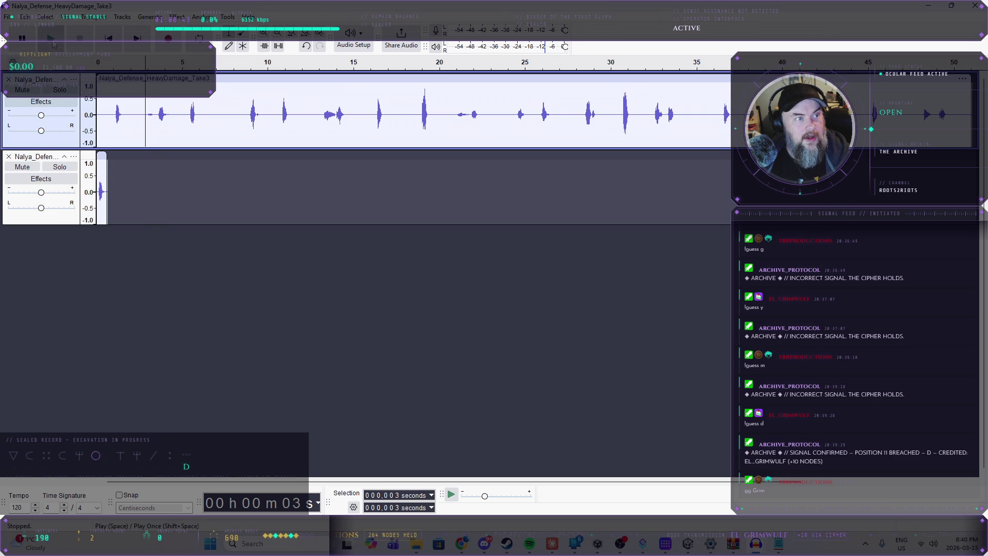
click(80, 39)
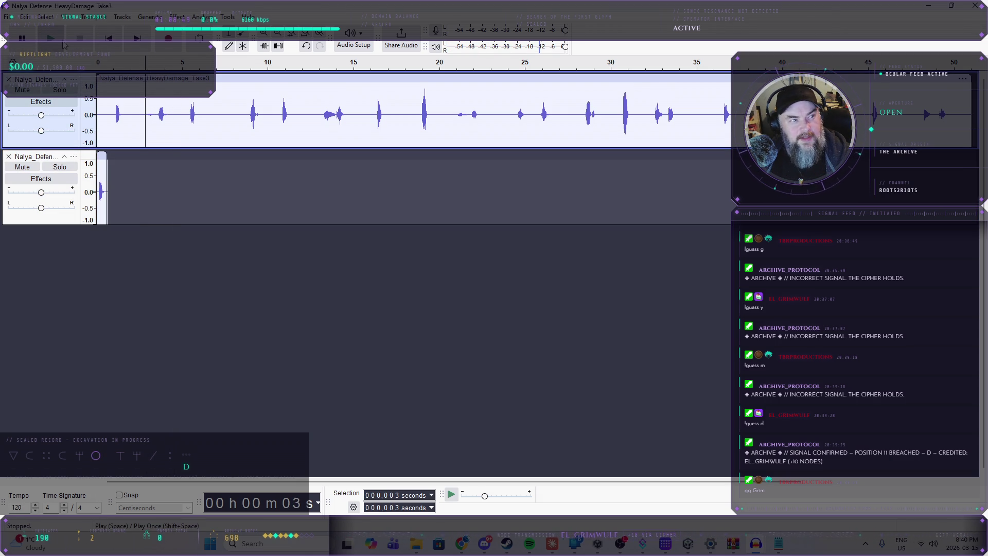
click(50, 38)
click(80, 39)
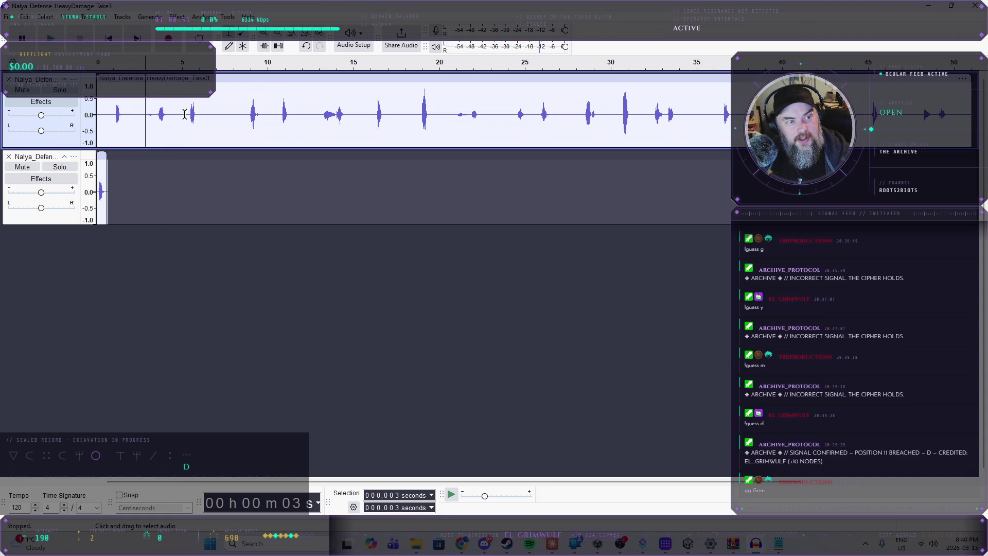
key(space)
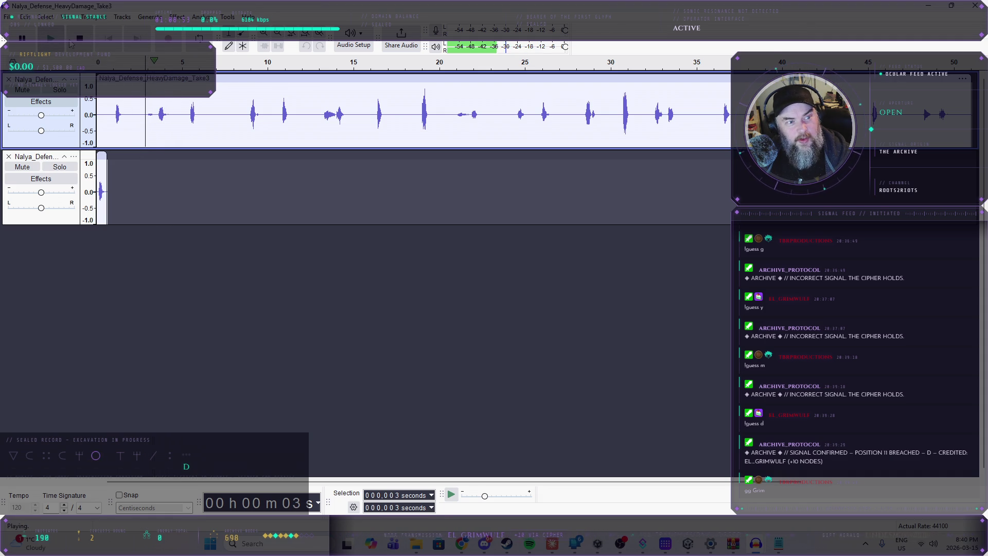
click(71, 43)
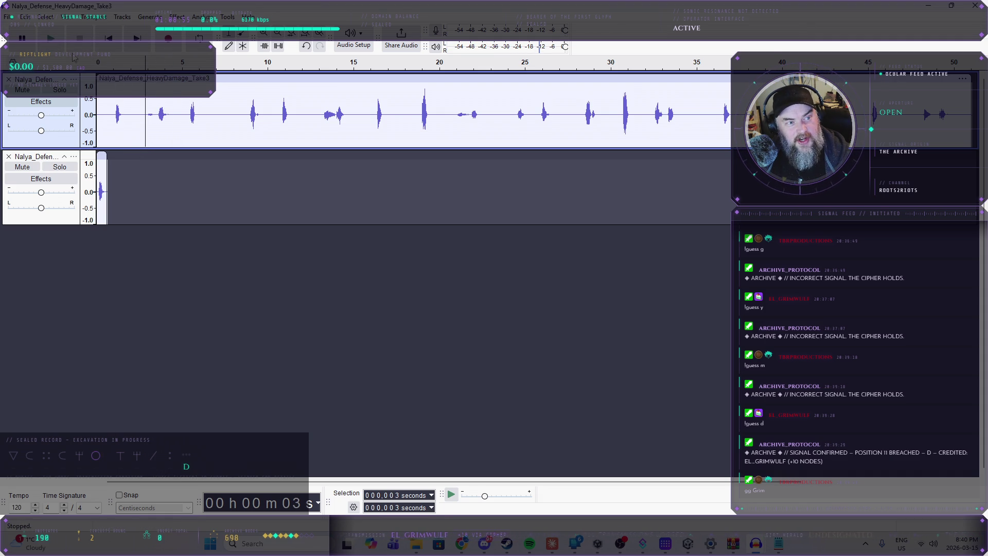
click(51, 45)
key(x)
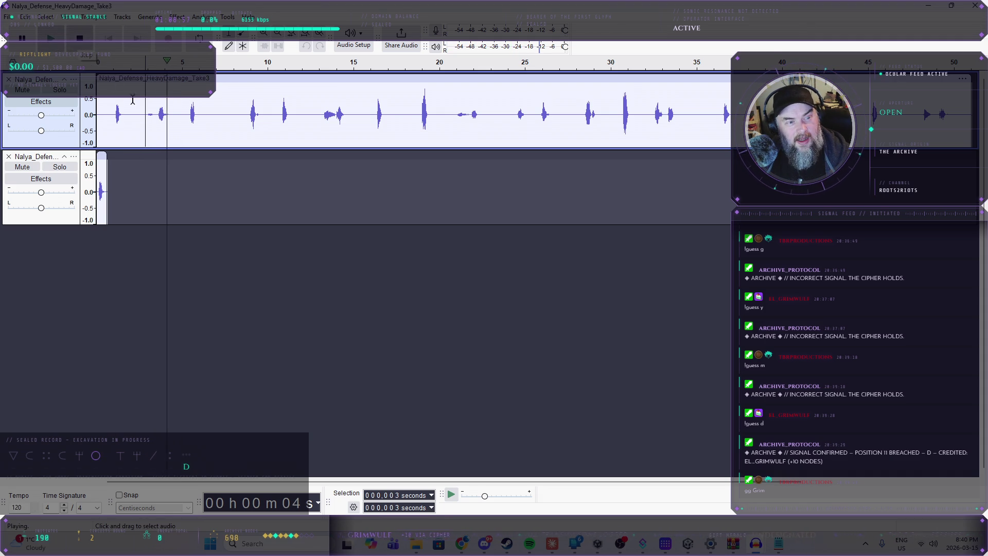
click(52, 45)
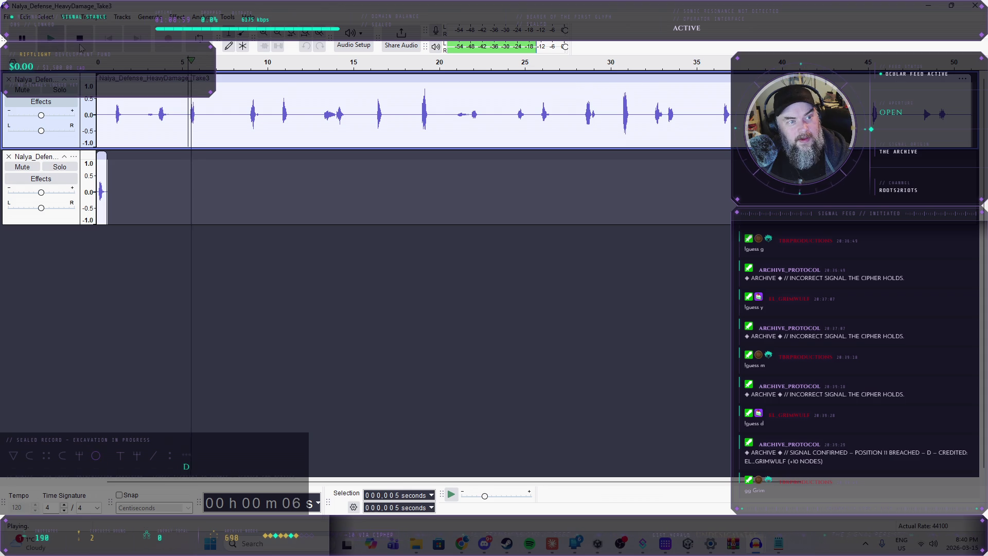
- Copy the 9–10 s bark onto a new third track
click(247, 113)
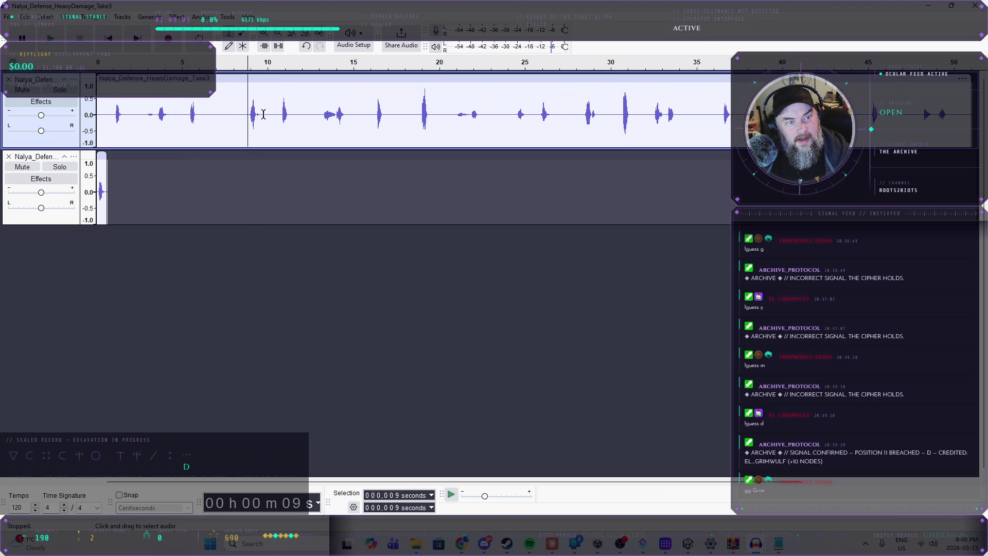
drag(262, 114, 247, 114)
key(ctrl+v)
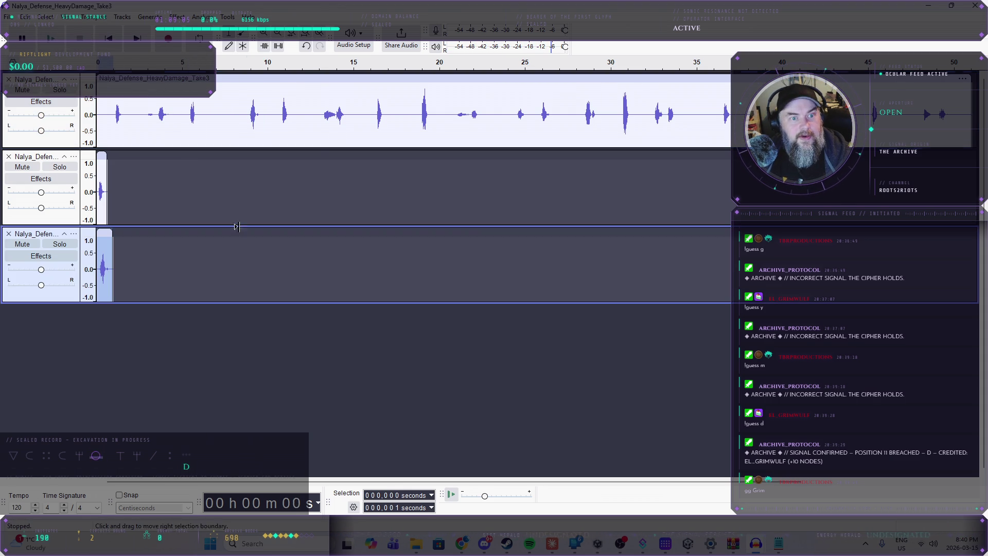
click(327, 114)
- Audition the recording at 13, 21, 28, 33 and 41 seconds to find another bark
click(52, 38)
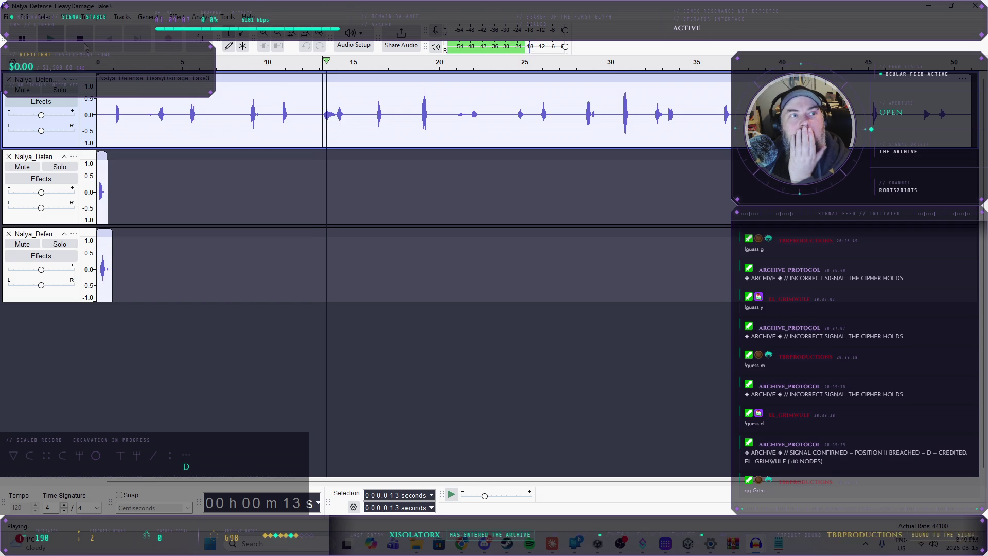
key(space)
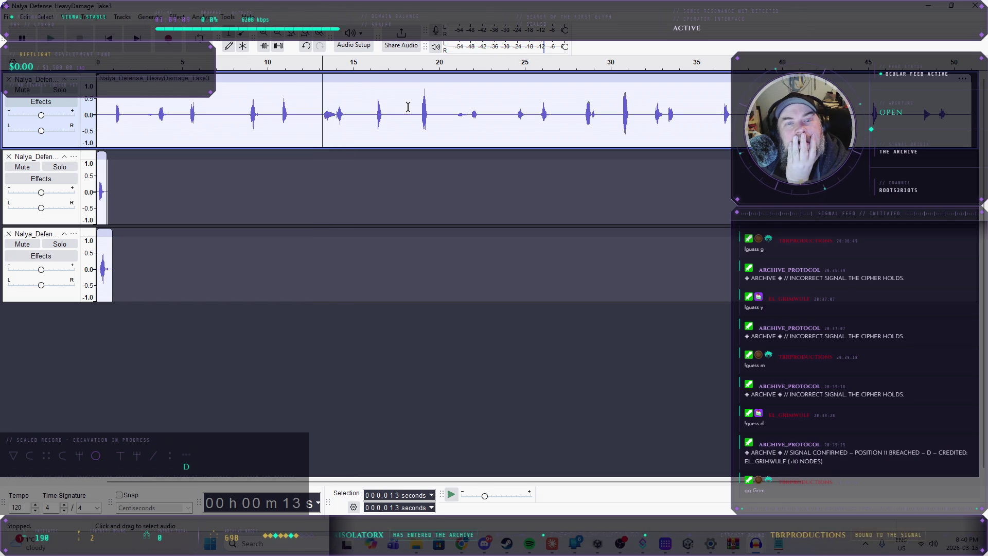
click(459, 115)
key(space)
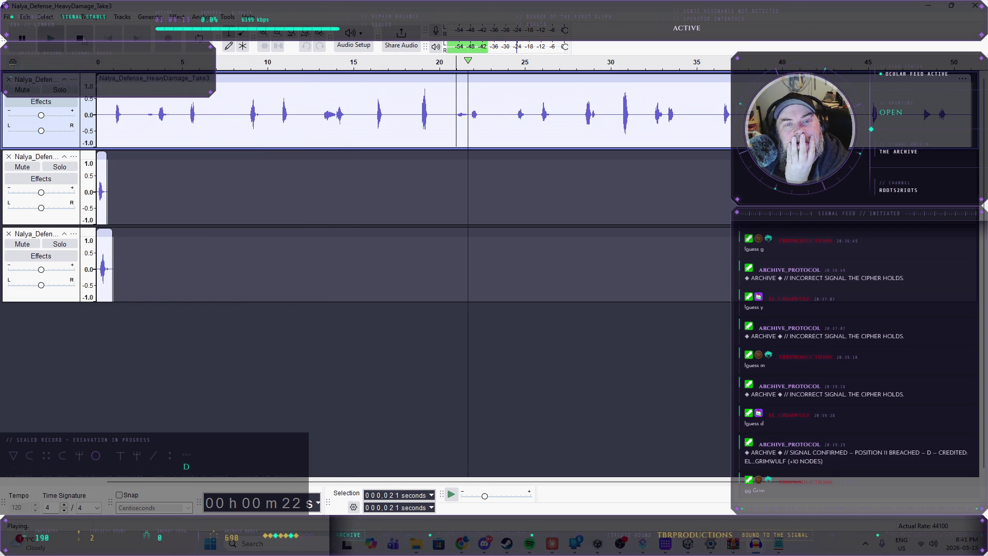
key(space)
click(583, 116)
click(51, 38)
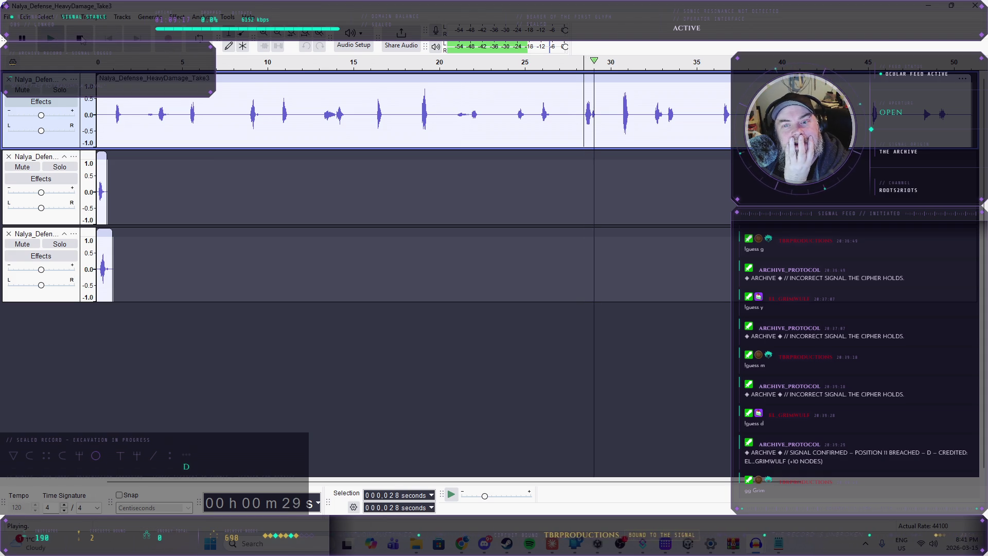
key(space)
click(654, 113)
click(50, 38)
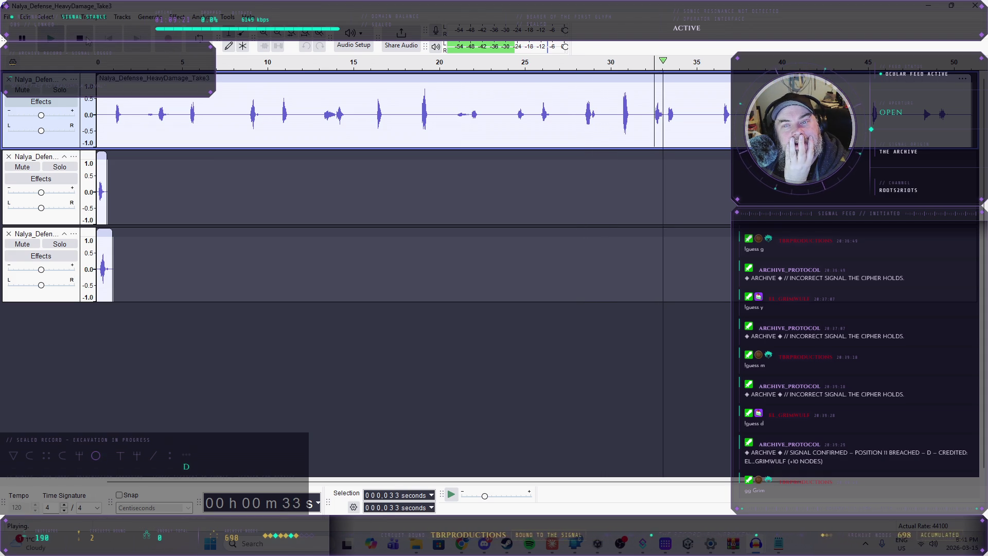
key(space)
click(799, 113)
key(space)
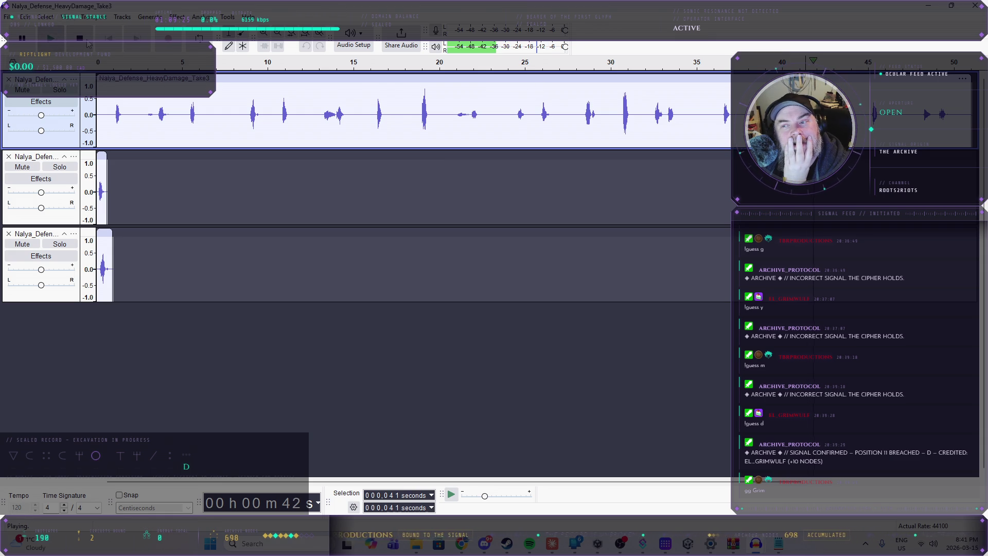
click(80, 38)
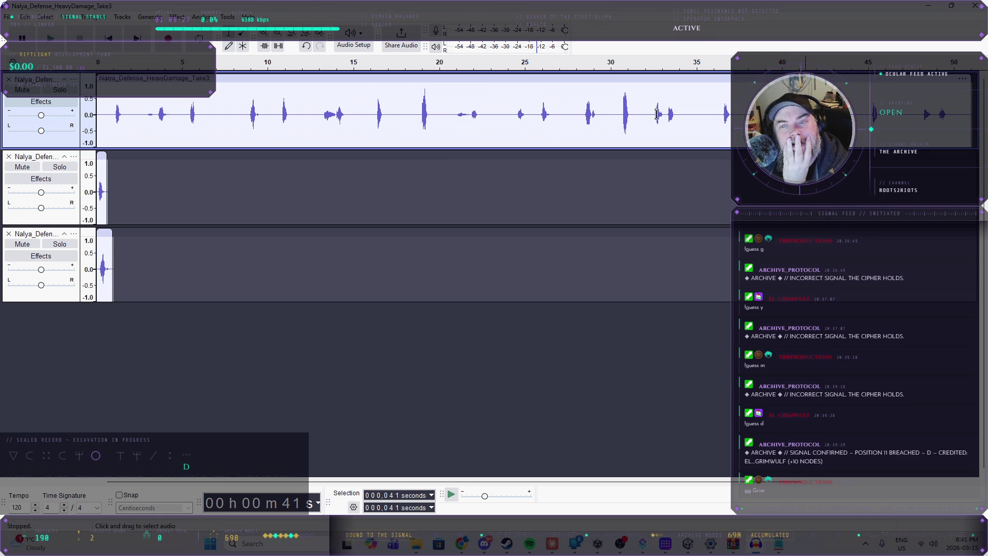
- Paste the 32–34 s bark onto a fourth track and delete the original long track
drag(652, 113, 679, 114)
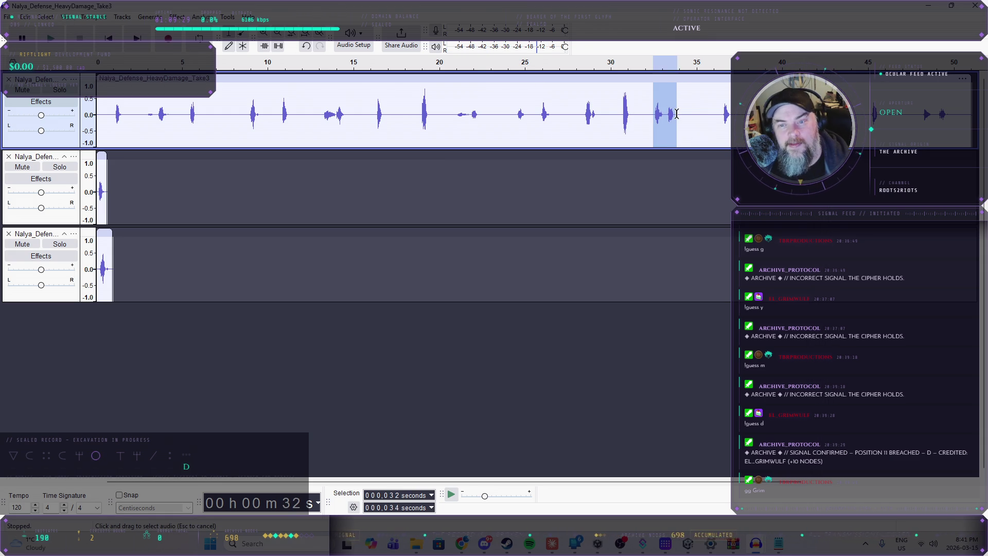
click(153, 329)
key(ctrl+v)
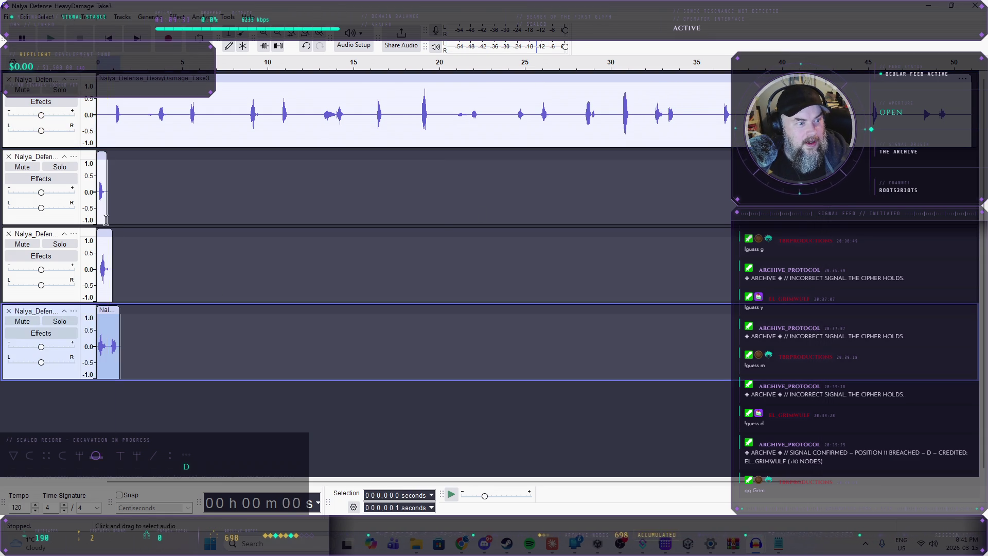
click(8, 80)
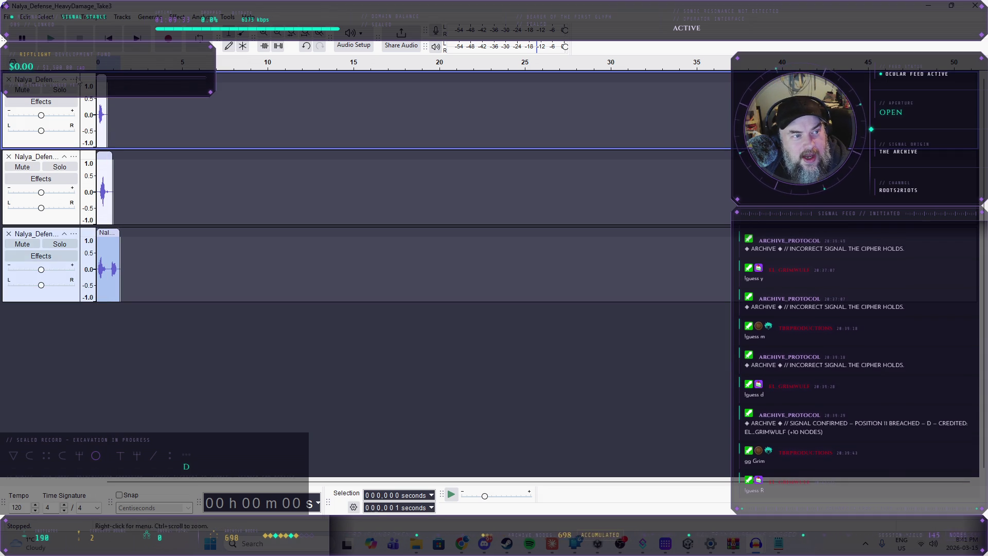
- Solo the first bark, export it as OGG with Take3 renamed to 1, then remove its track
click(60, 91)
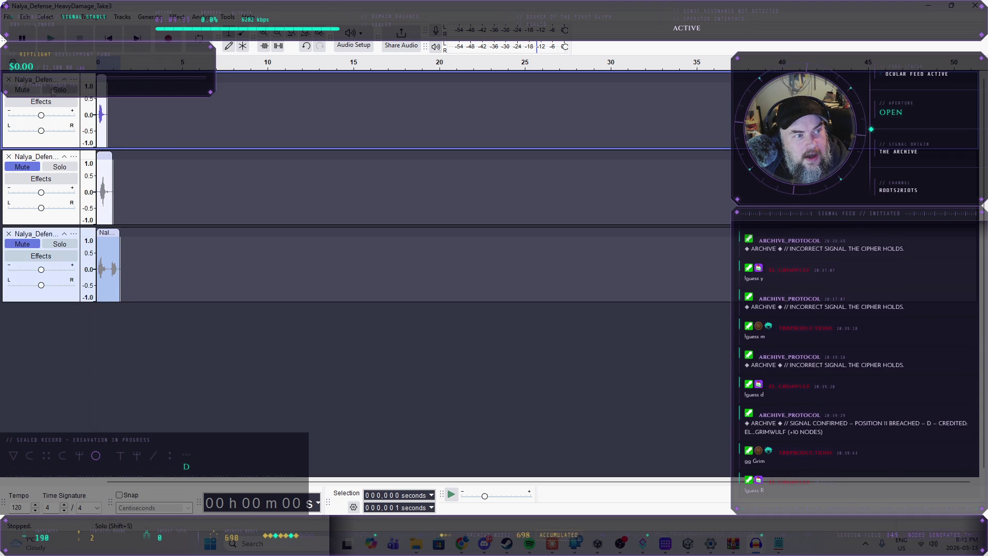
click(9, 16)
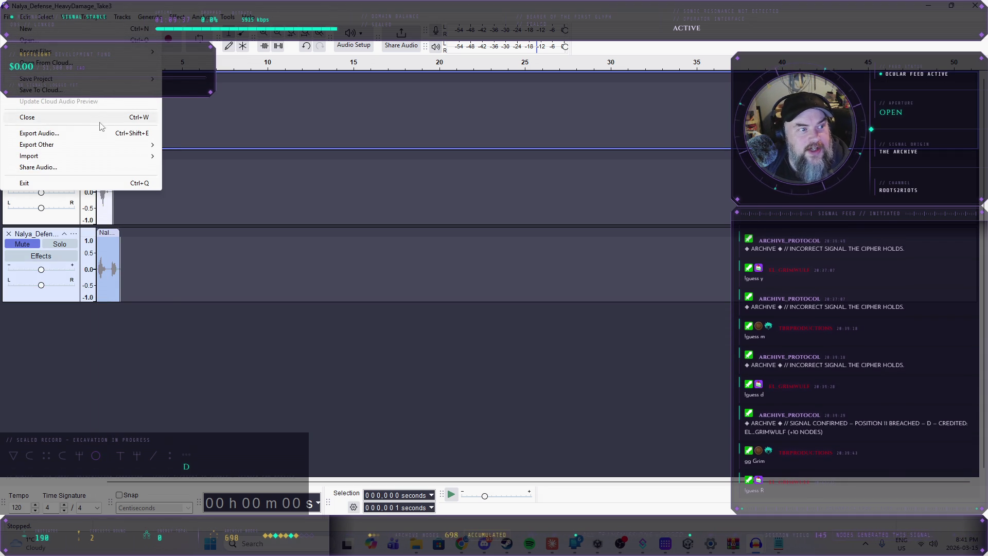
click(100, 132)
click(554, 376)
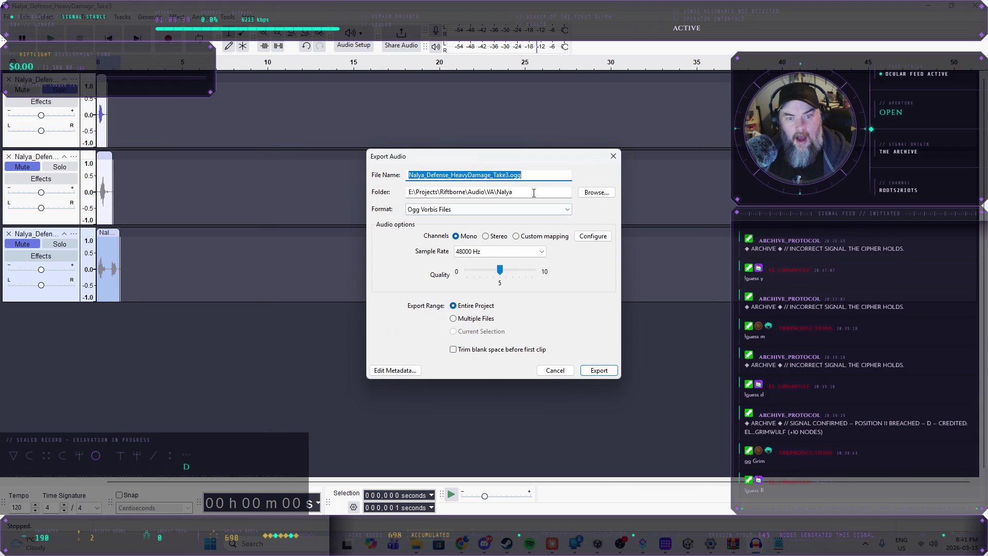
drag(494, 177, 508, 177)
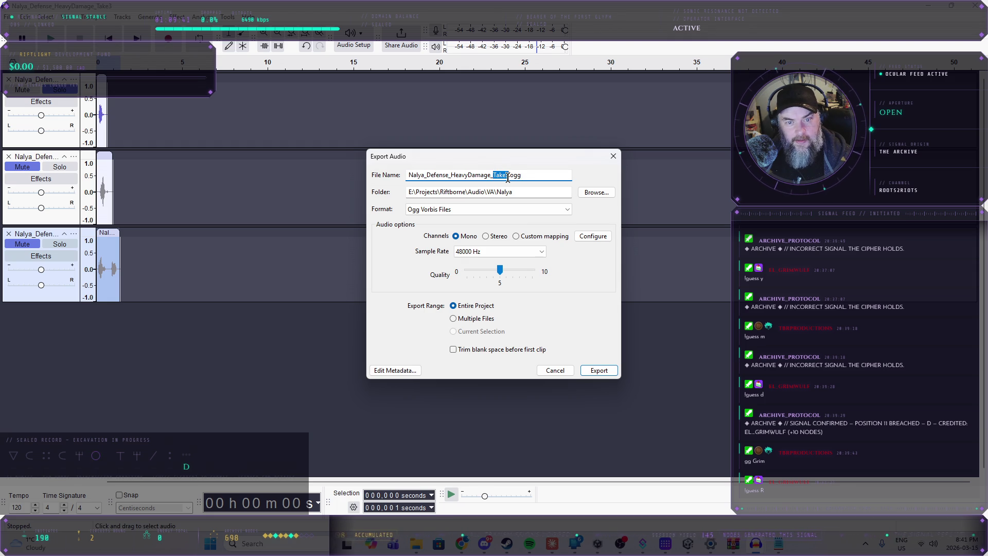
text(1)
click(586, 373)
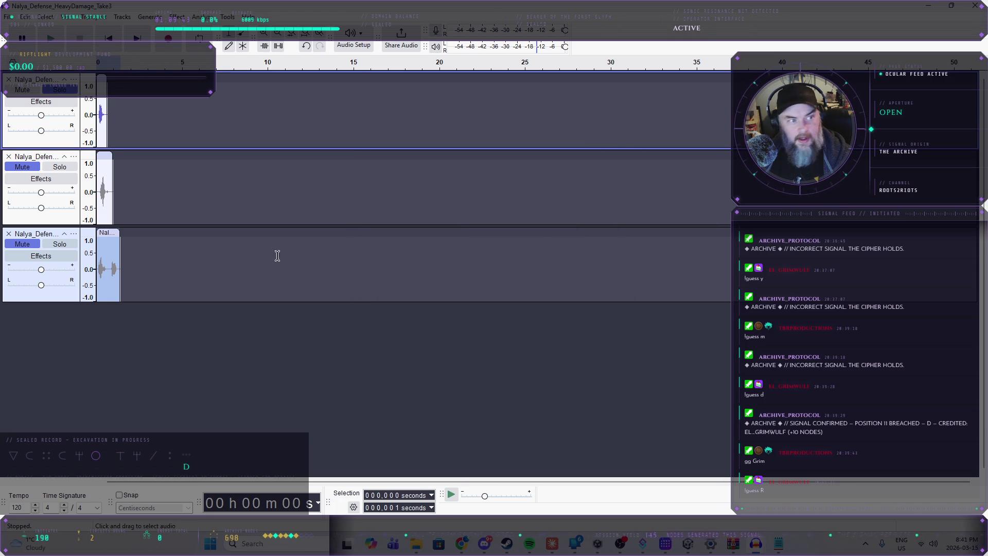
click(8, 233)
- Unmute the next bark track, export it as an OGG file, and remove it
key(shift+u)
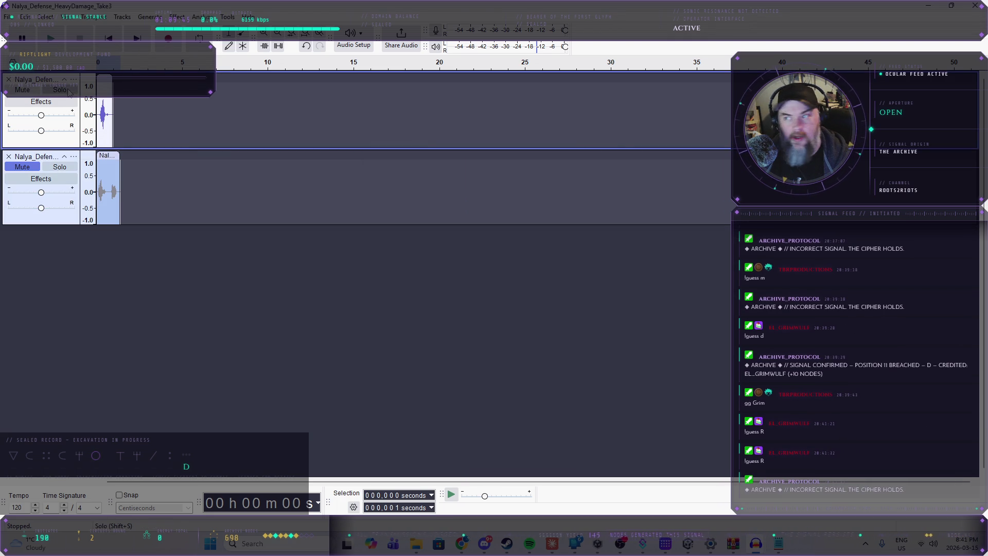
click(8, 16)
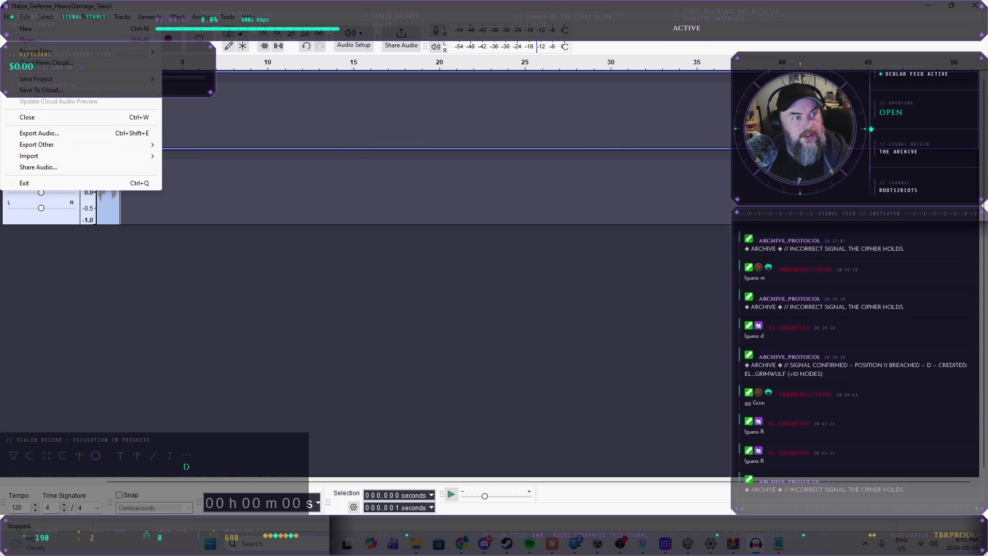
click(56, 135)
click(569, 381)
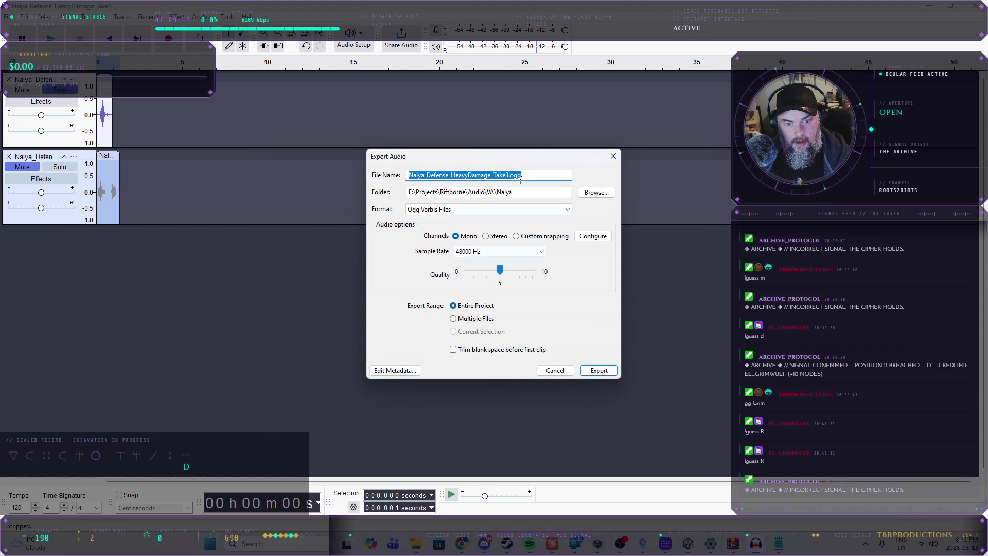
drag(494, 176, 507, 175)
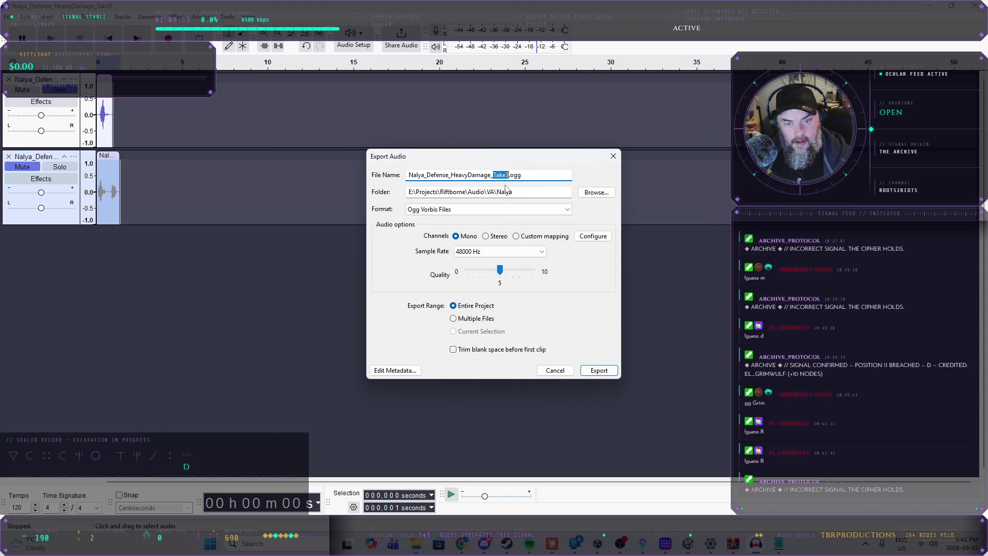
click(584, 373)
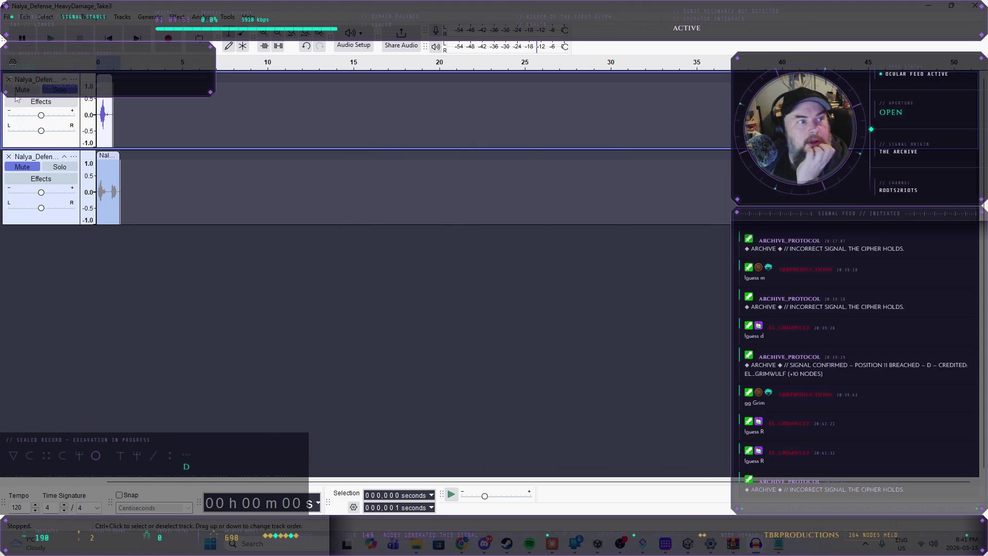
click(9, 80)
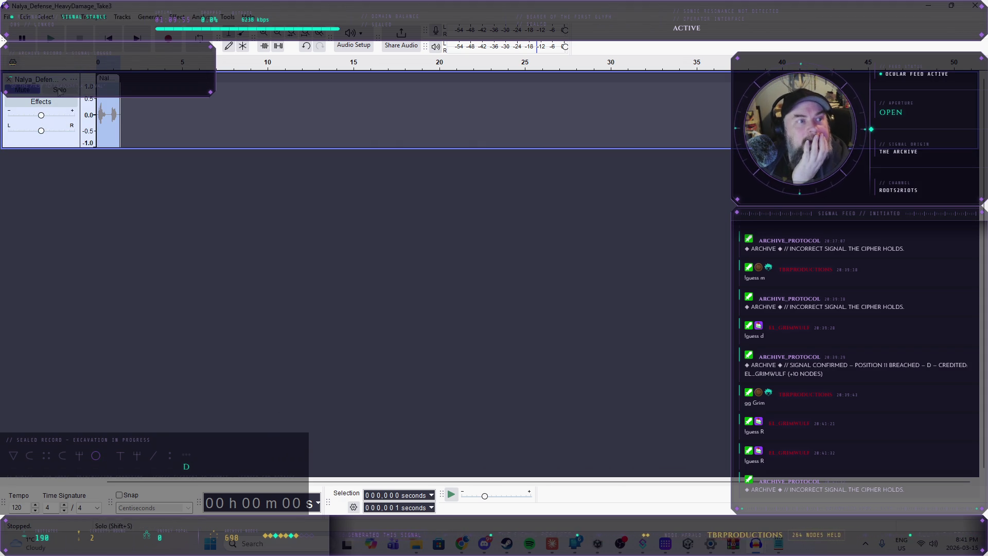
- Export the last HeavyDamage bark as OGG and remove its track
click(8, 16)
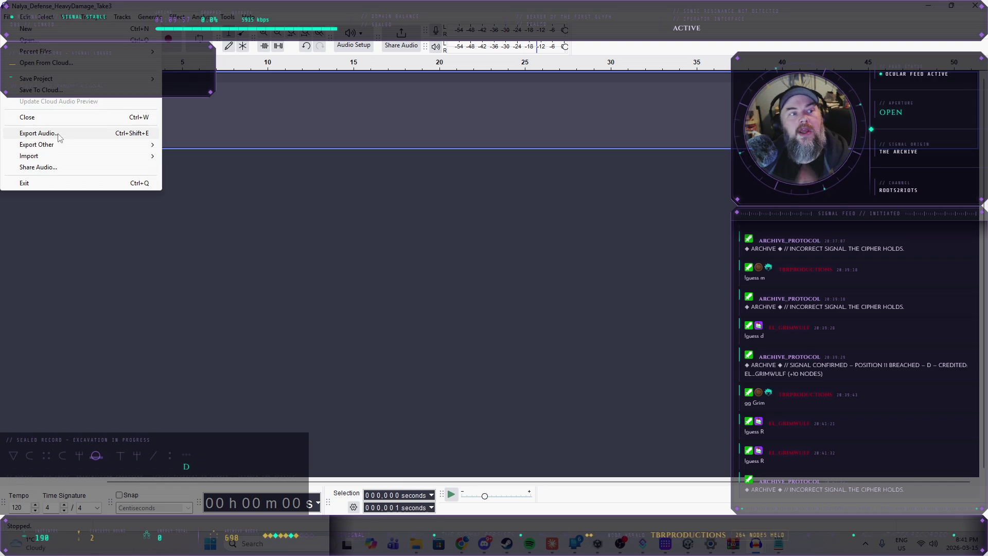
click(58, 134)
click(543, 371)
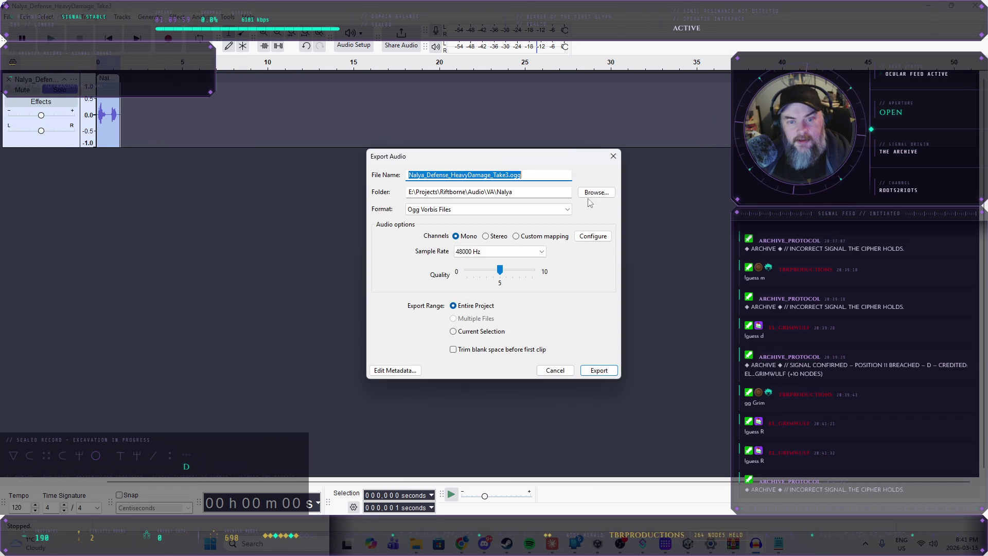
click(494, 175)
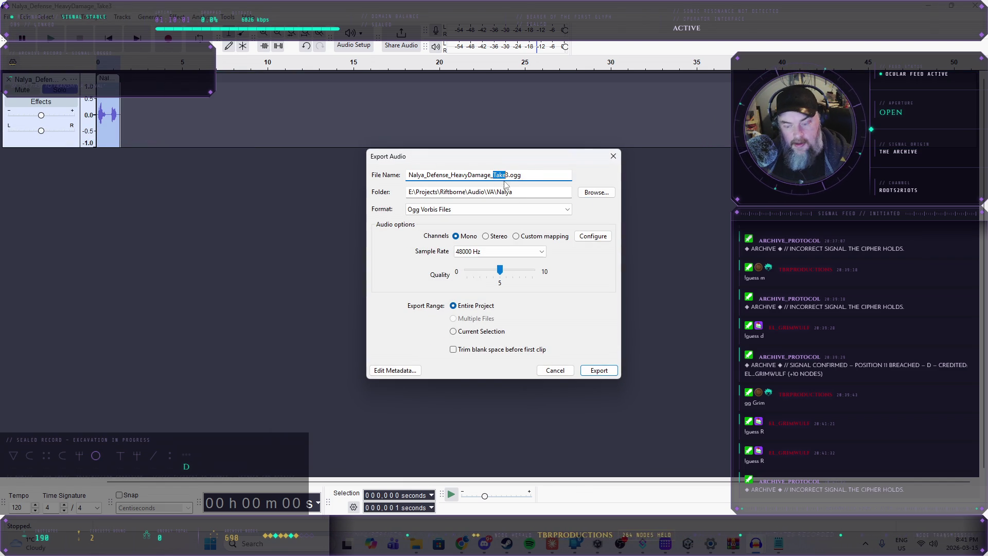
click(612, 371)
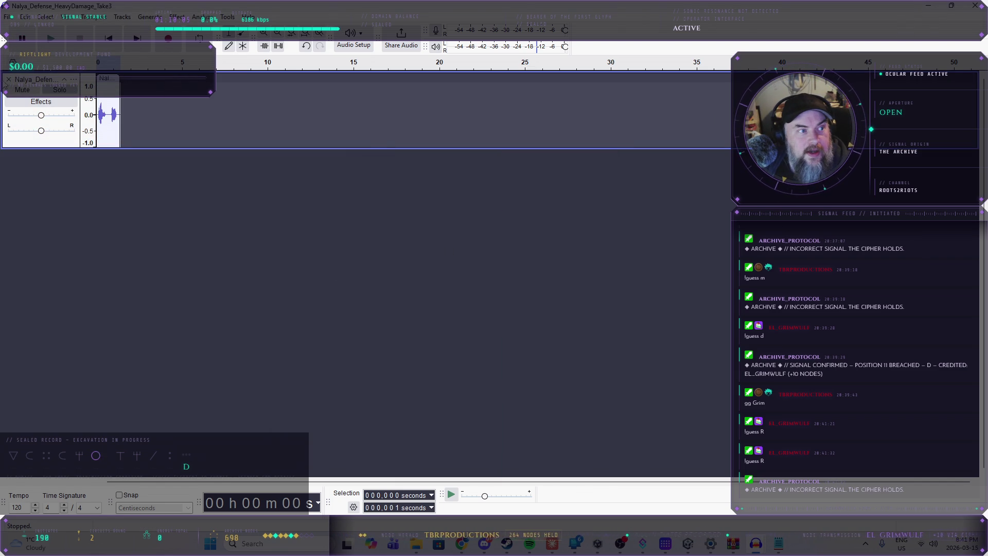
click(8, 79)
- Open Nalya_Discovery_LootCorpse_Take3.wav from the barks folder
click(8, 16)
click(20, 58)
scroll(116, 218, down, 8)
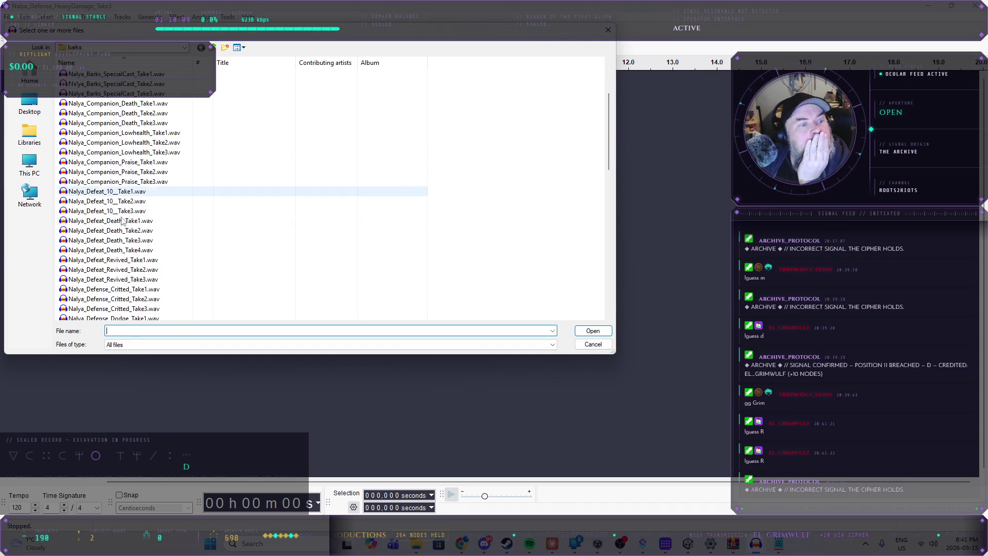
scroll(154, 236, down, 4)
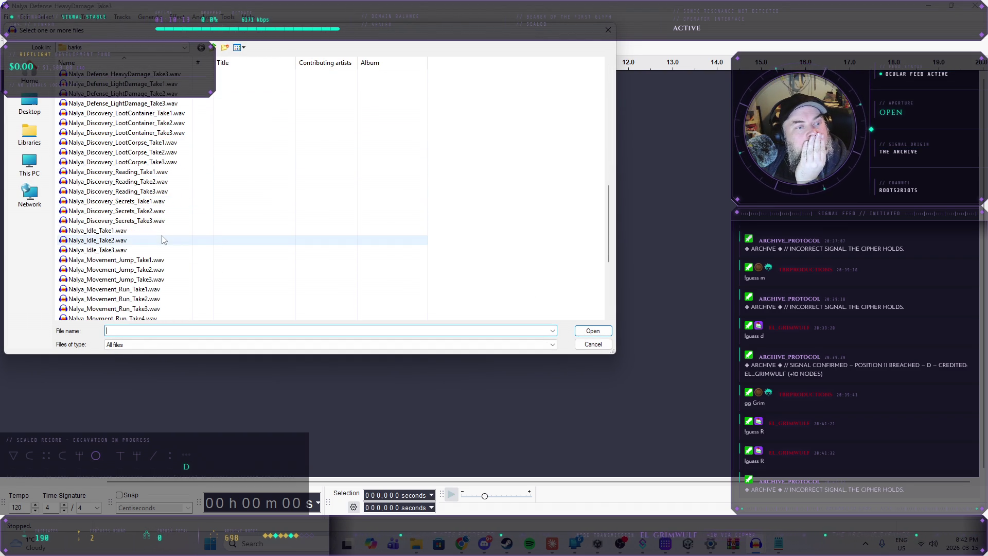
scroll(157, 217, up, 1)
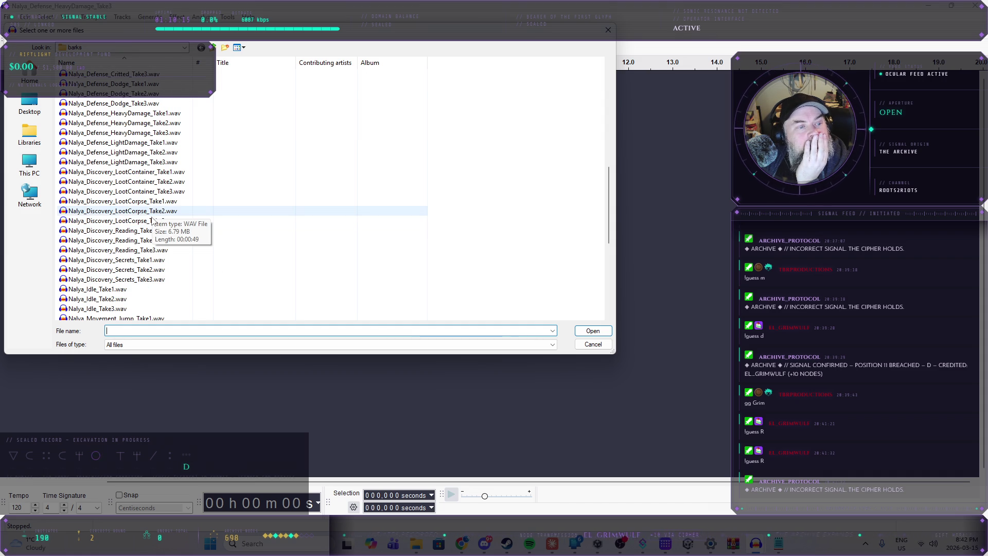
click(135, 222)
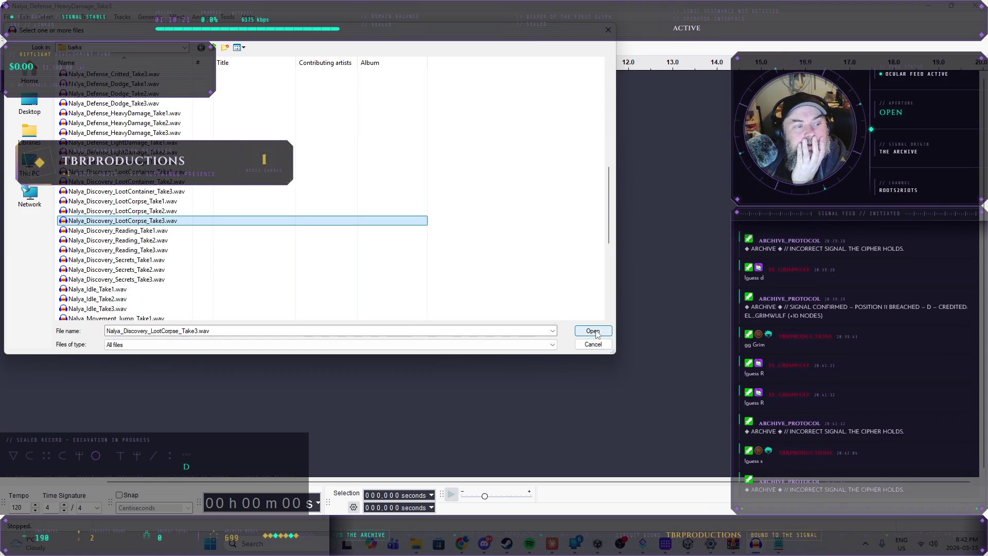
click(593, 330)
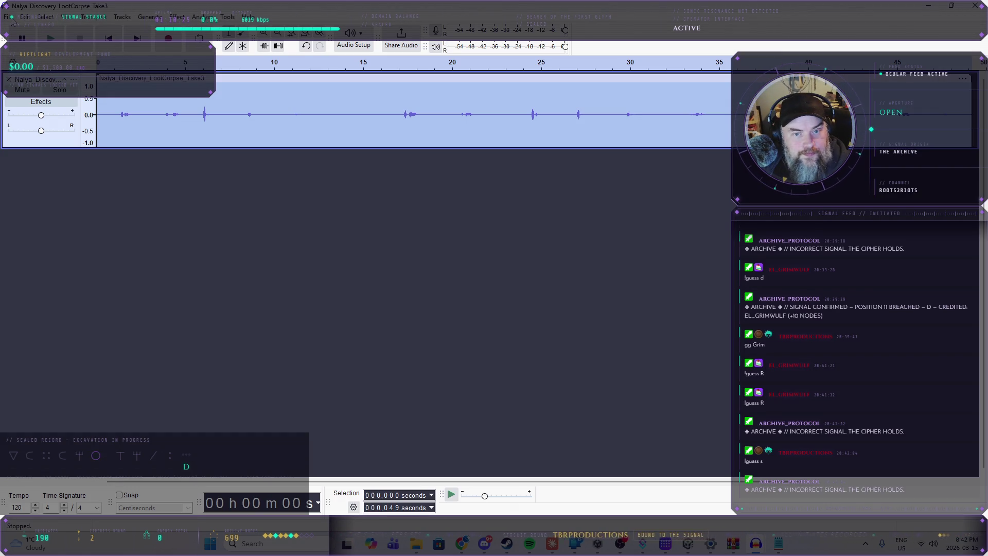
- Audition the start and copy the first bark onto its own track
click(55, 41)
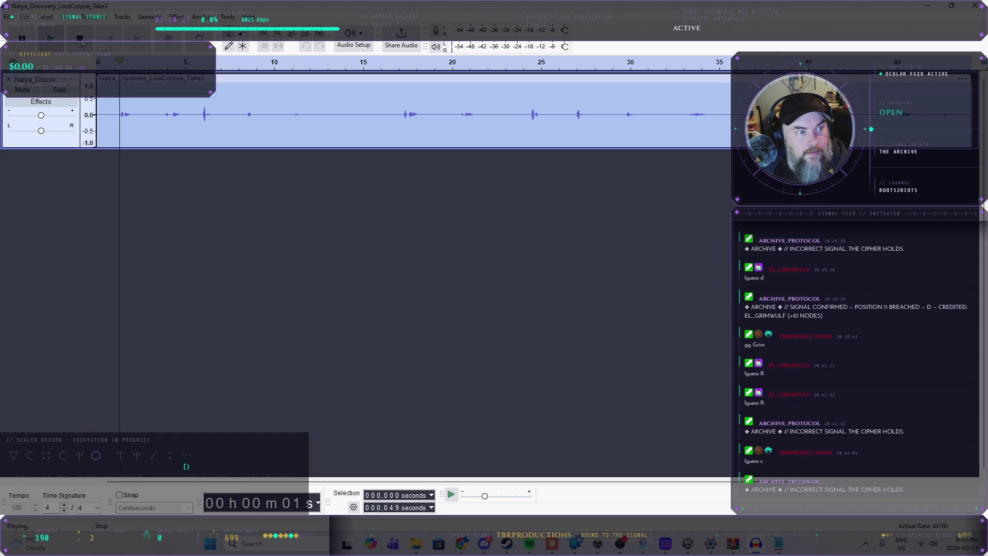
click(83, 44)
drag(118, 116, 144, 119)
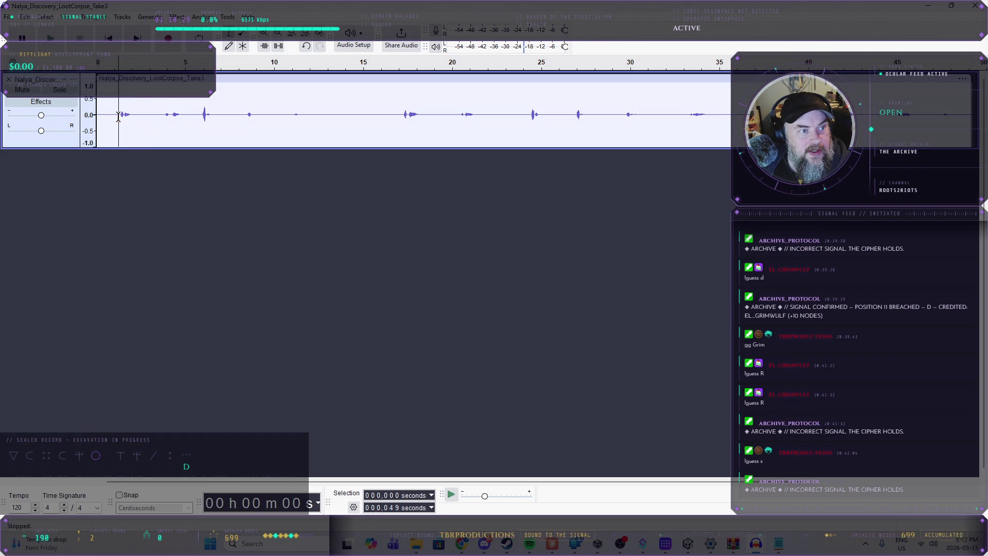
click(4, 207)
key(ctrl+v)
- Listen from about 3.5 seconds and copy the bark around 6 seconds to a new track
click(158, 107)
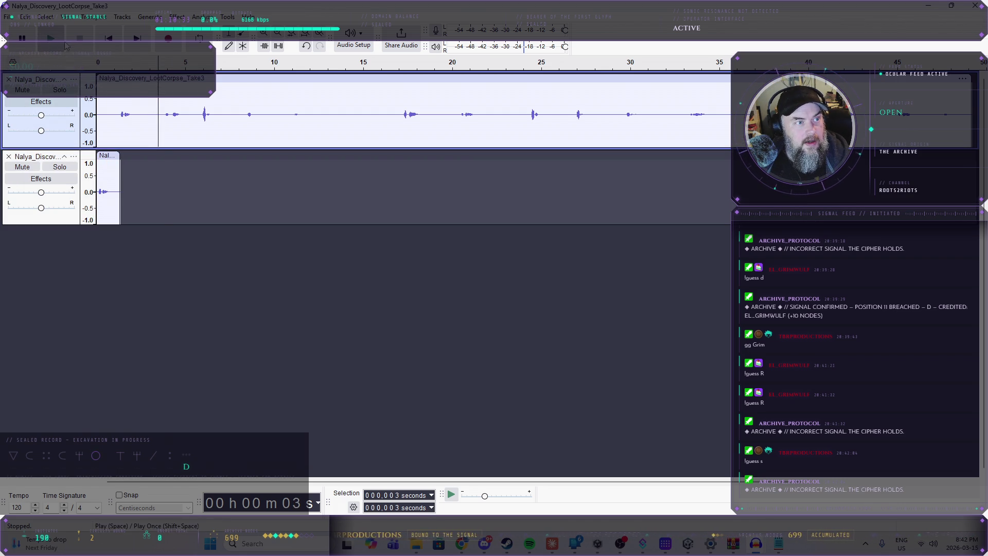
click(50, 38)
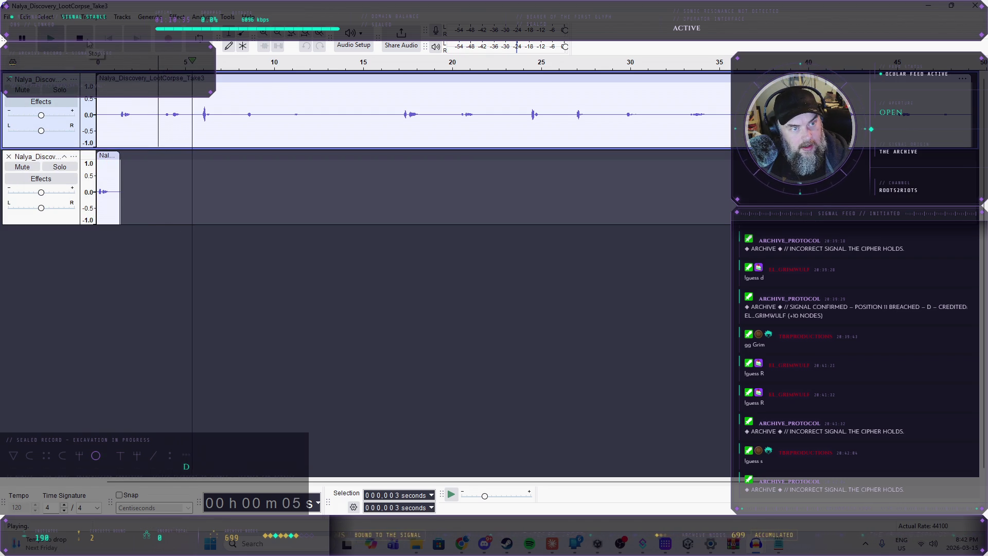
click(88, 43)
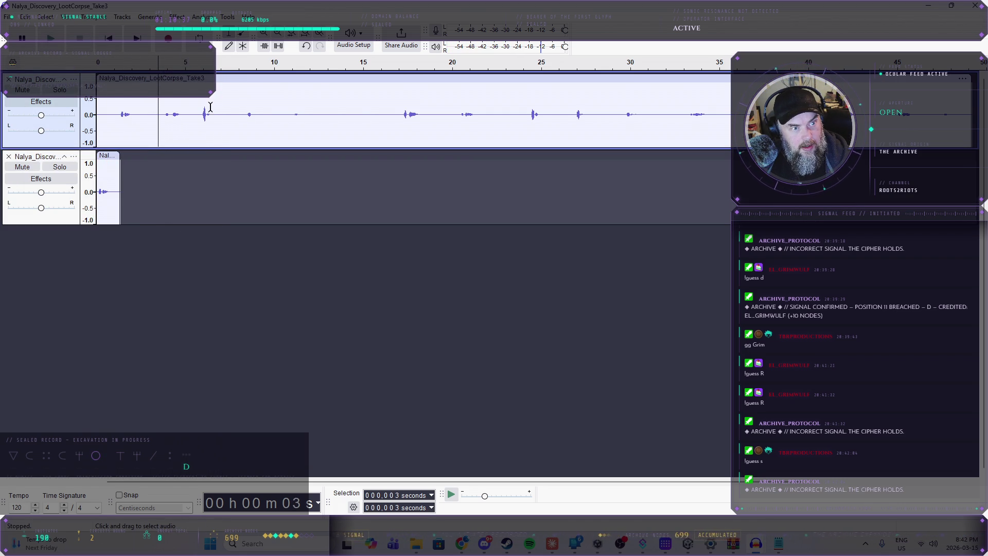
drag(200, 114, 222, 114)
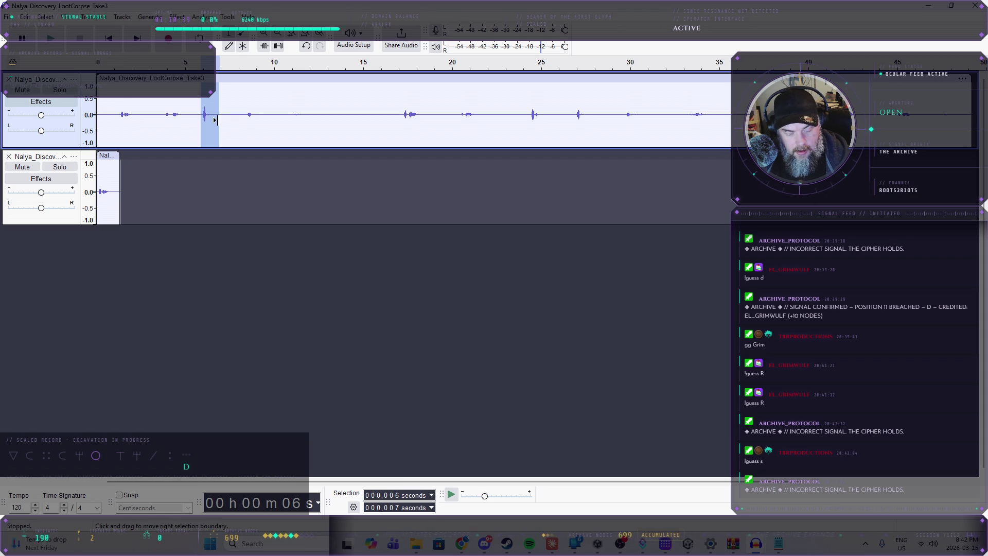
click(161, 281)
key(ctrl+v)
- Listen from 8 seconds, narrow the selection to the 11–12 s bark, and paste it onto a fourth track
click(243, 110)
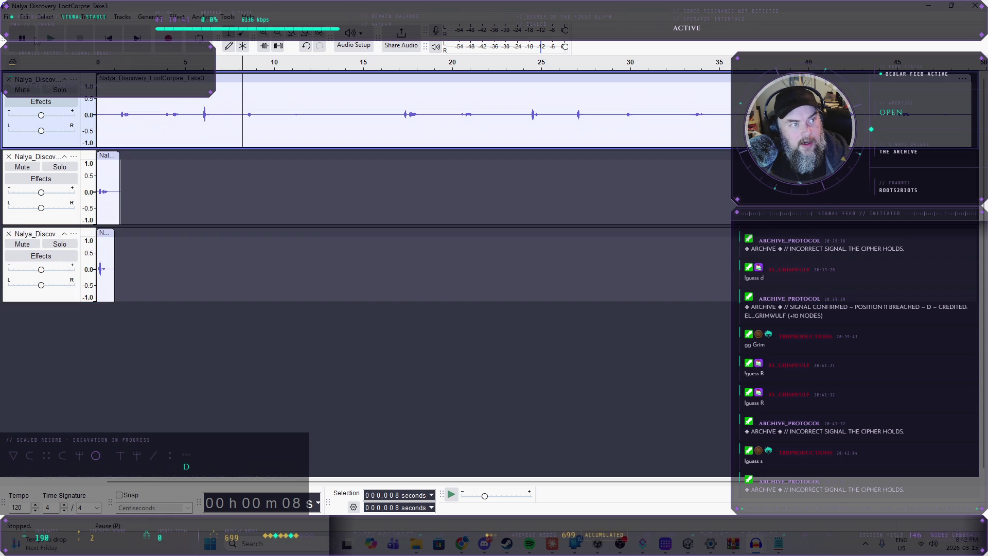
click(51, 38)
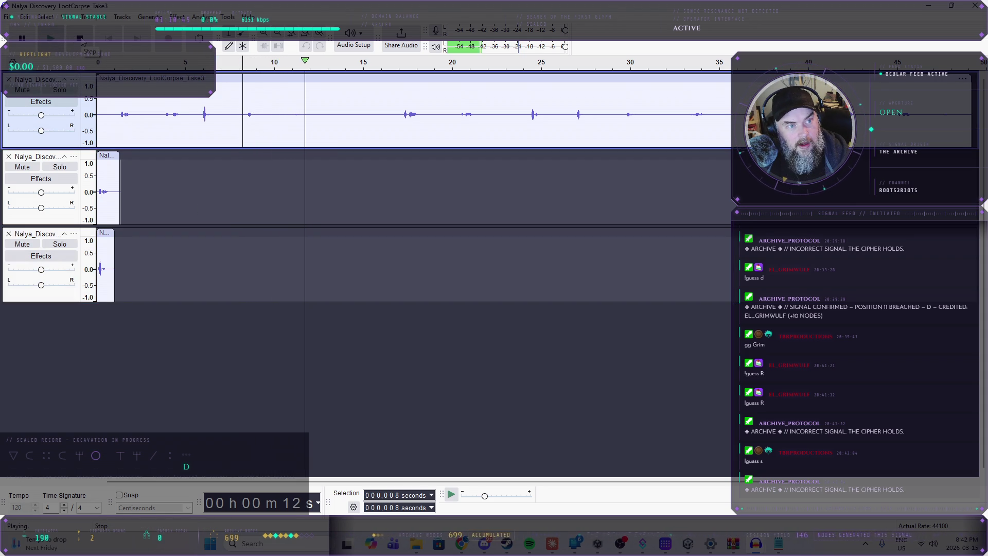
click(81, 39)
drag(290, 115, 335, 116)
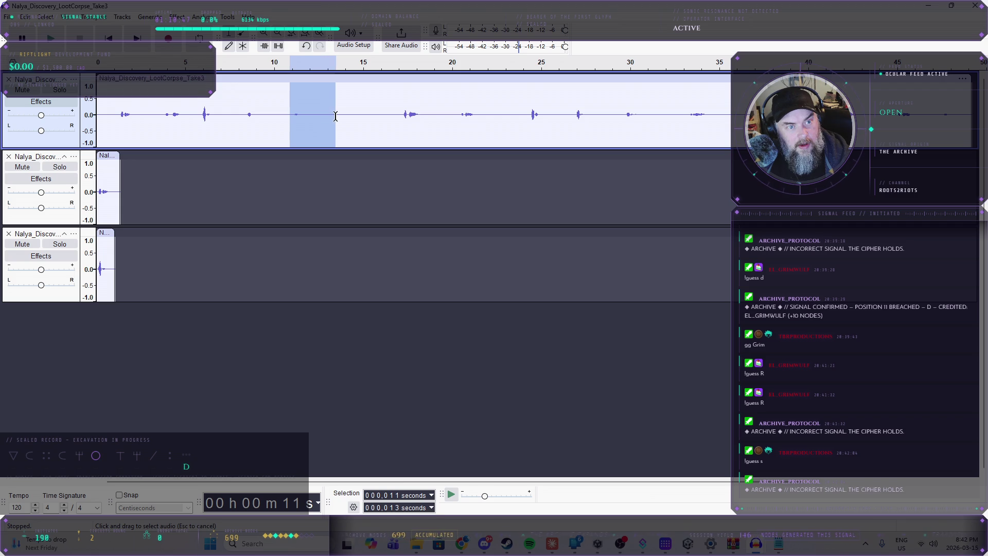
key(space)
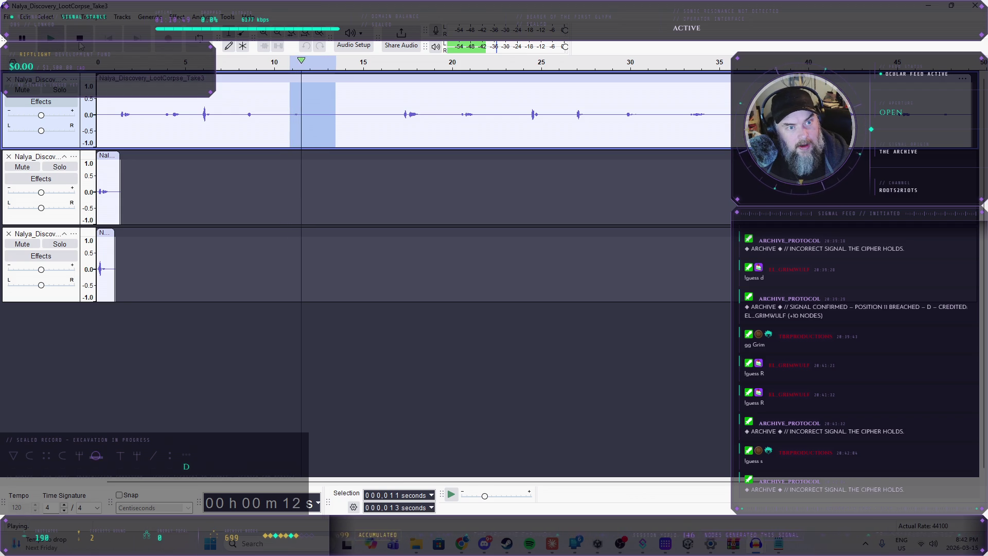
click(79, 43)
mouse_move(290, 119)
mouse_down()
mouse_move(318, 119)
mouse_move(308, 119)
mouse_up()
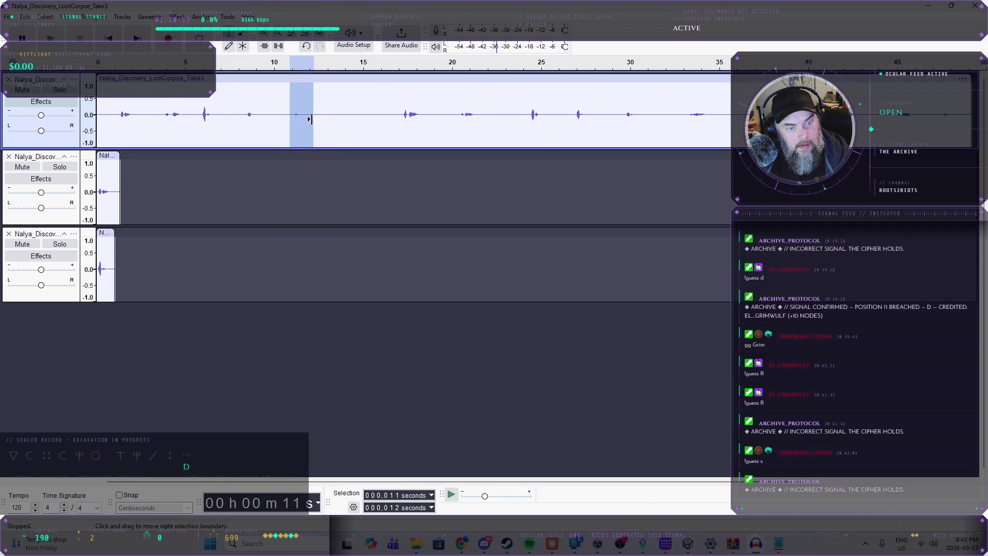
click(81, 364)
key(ctrl+v)
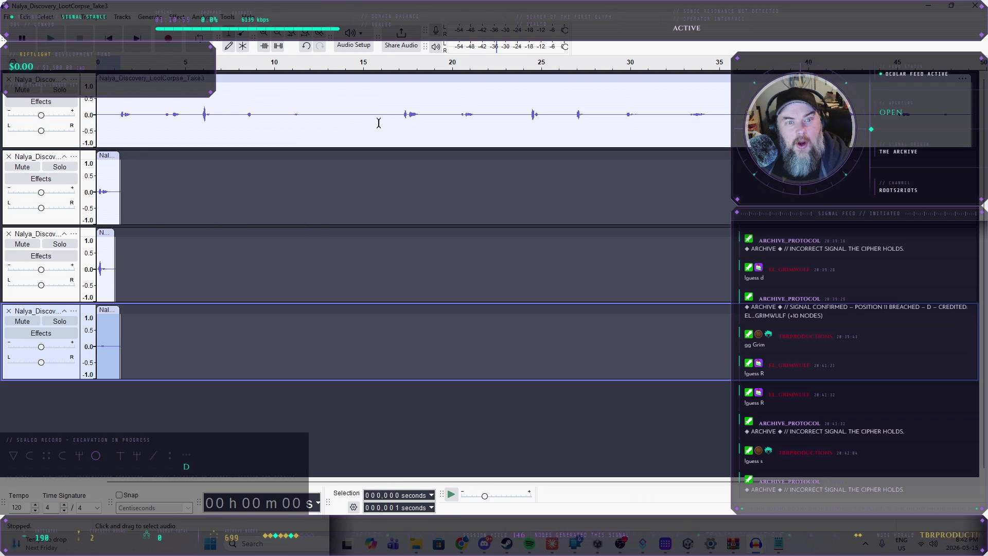
- Audition the take from 17 through 30 seconds
click(401, 111)
click(51, 38)
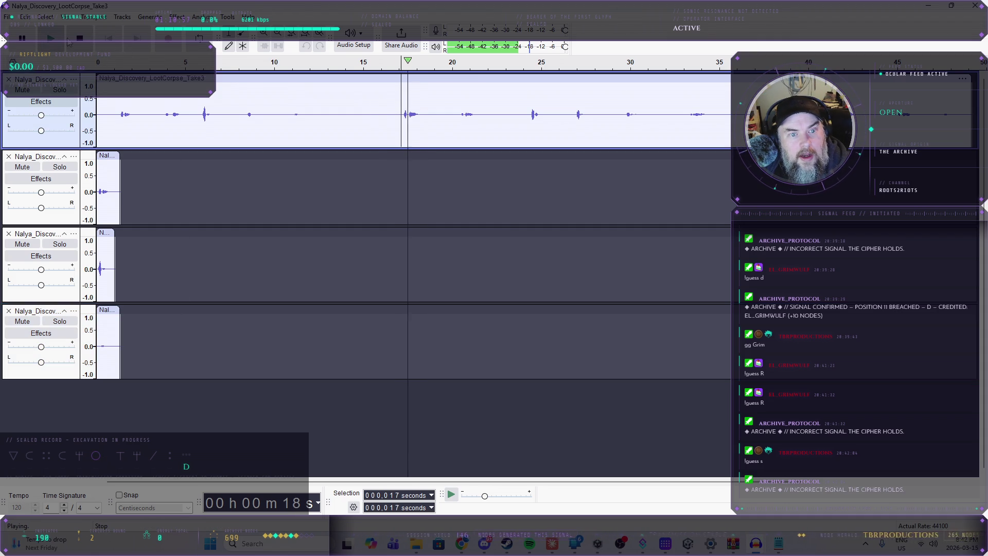
key(space)
click(457, 113)
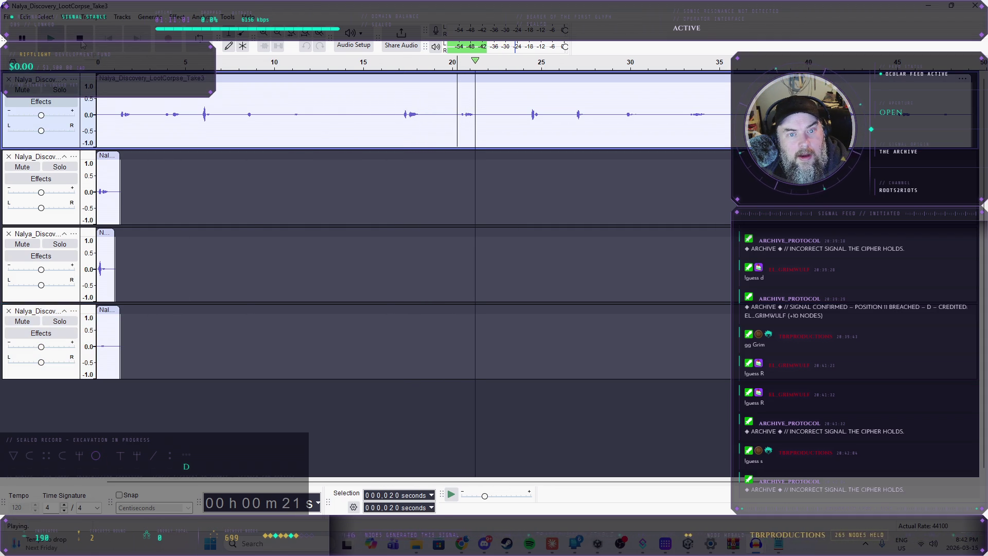
click(529, 122)
click(51, 38)
key(space)
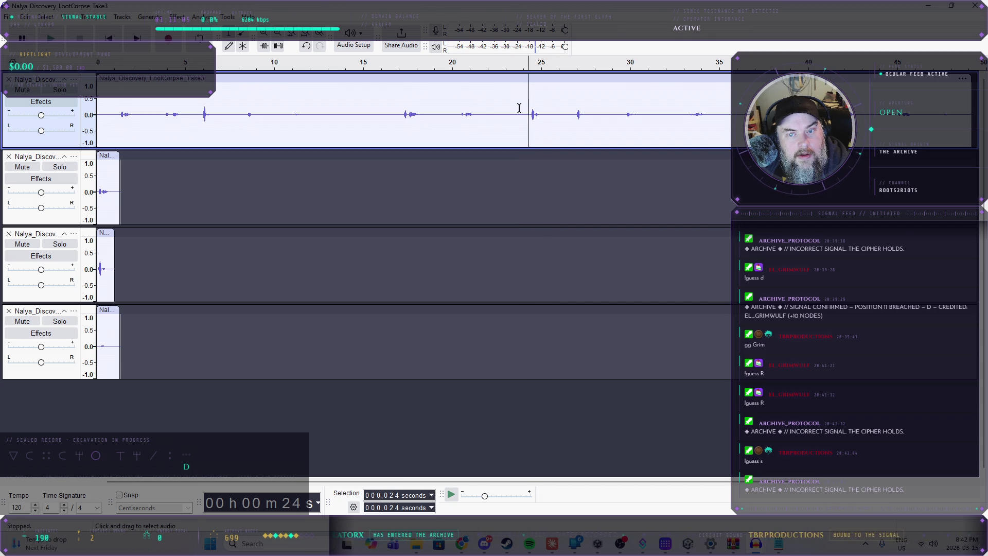
key(space)
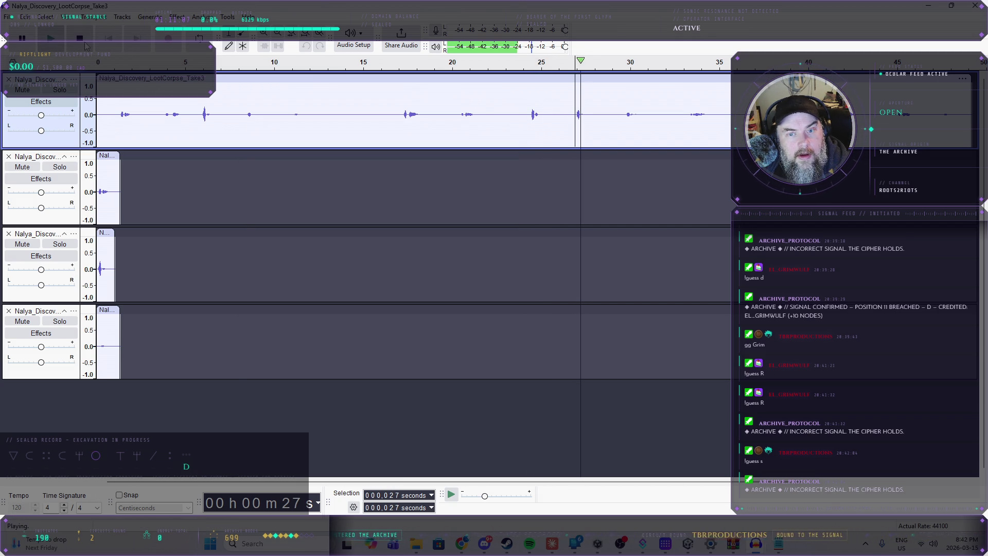
key(space)
click(626, 114)
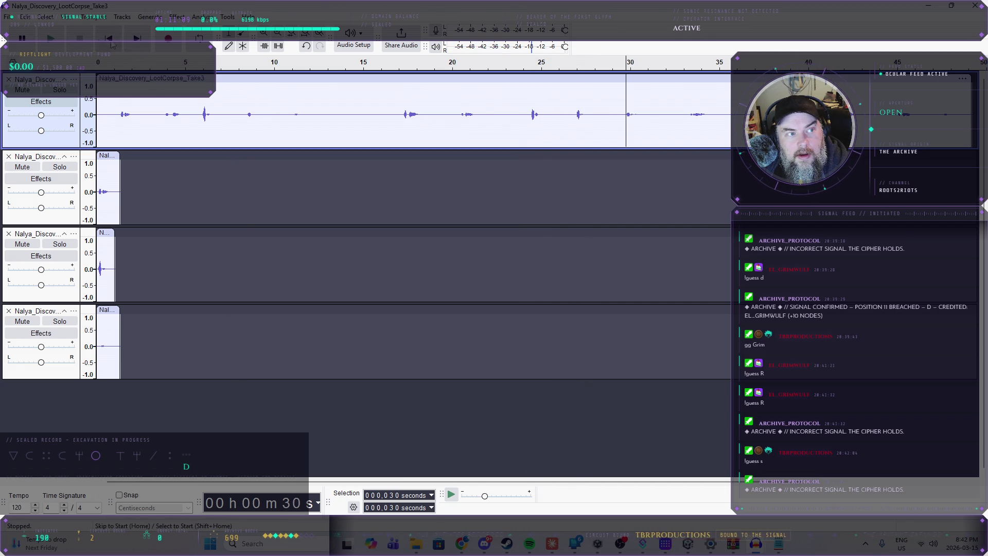
key(space)
key(space)
- Audition the rest of the take from 33 seconds to the end, then delete the long track
click(687, 115)
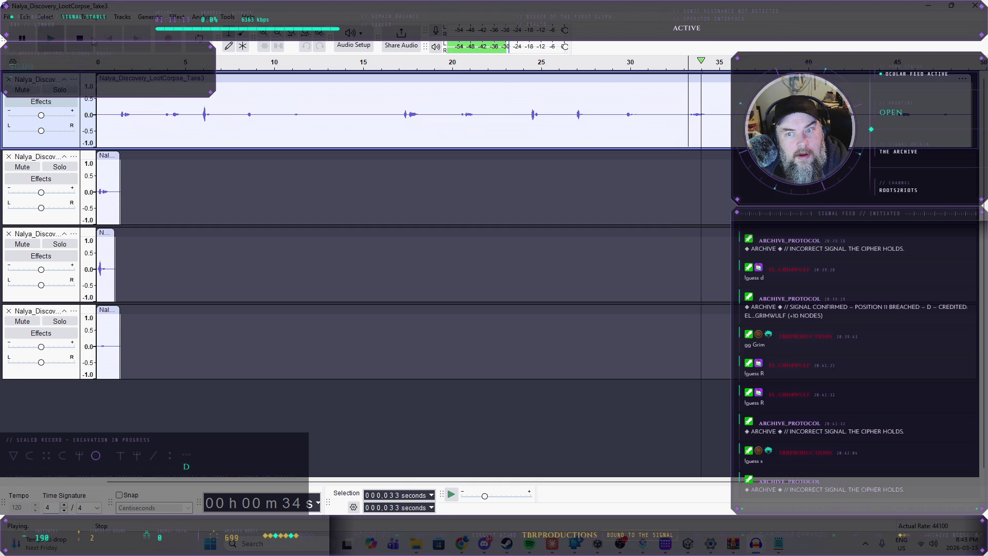
key(space)
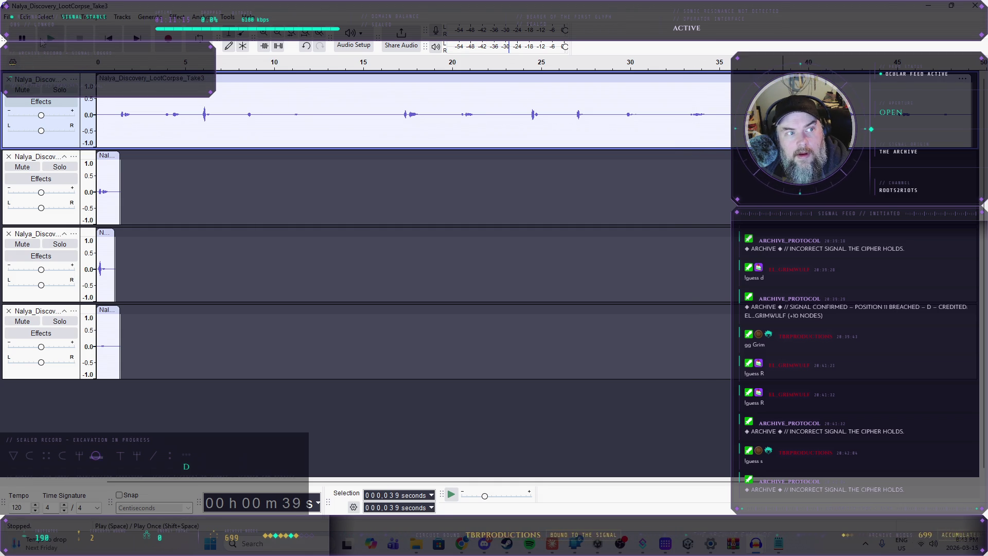
key(space)
key(x)
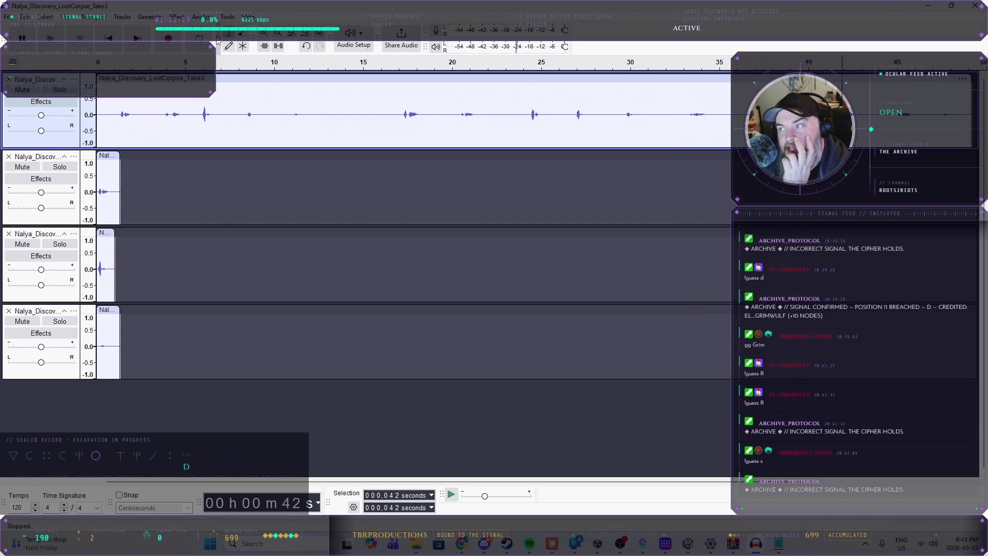
click(52, 44)
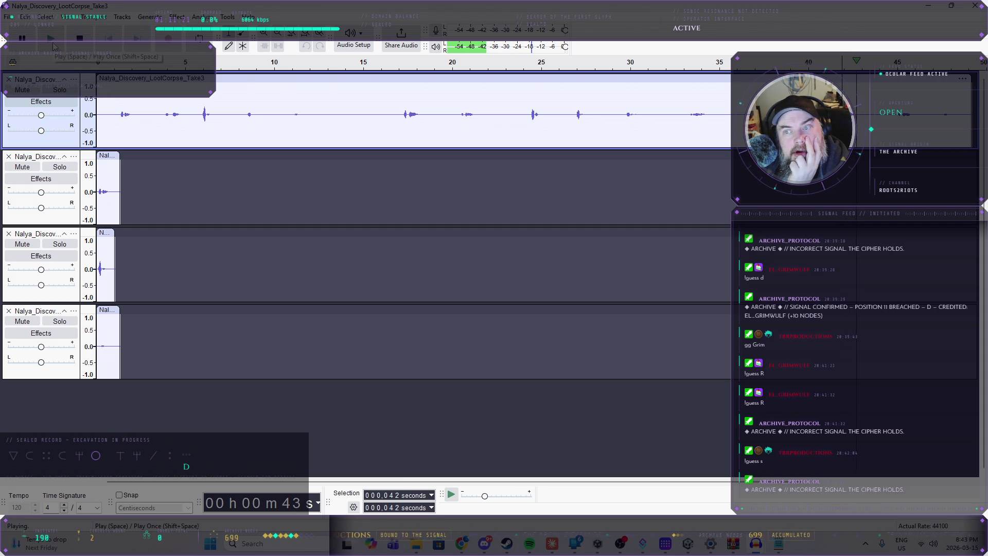
key(x)
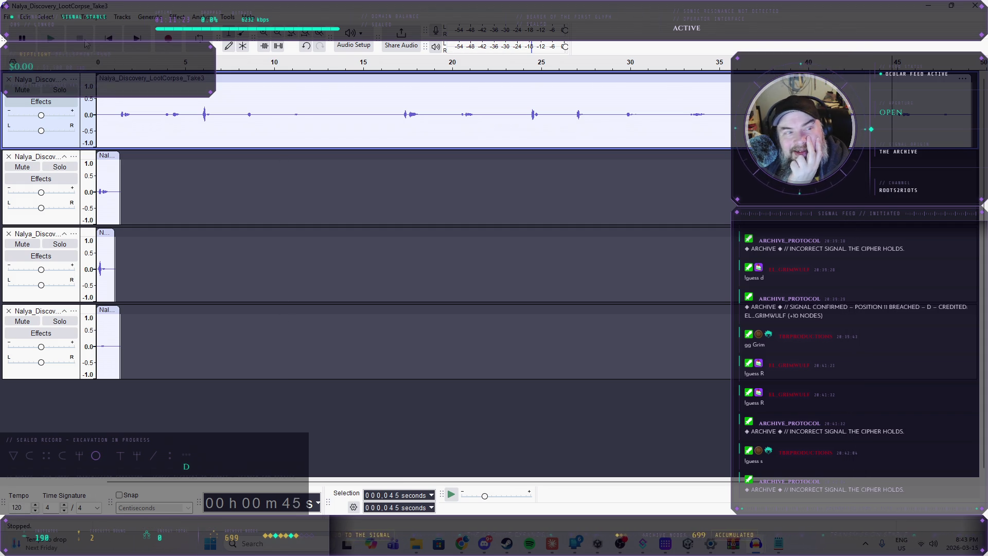
key(space)
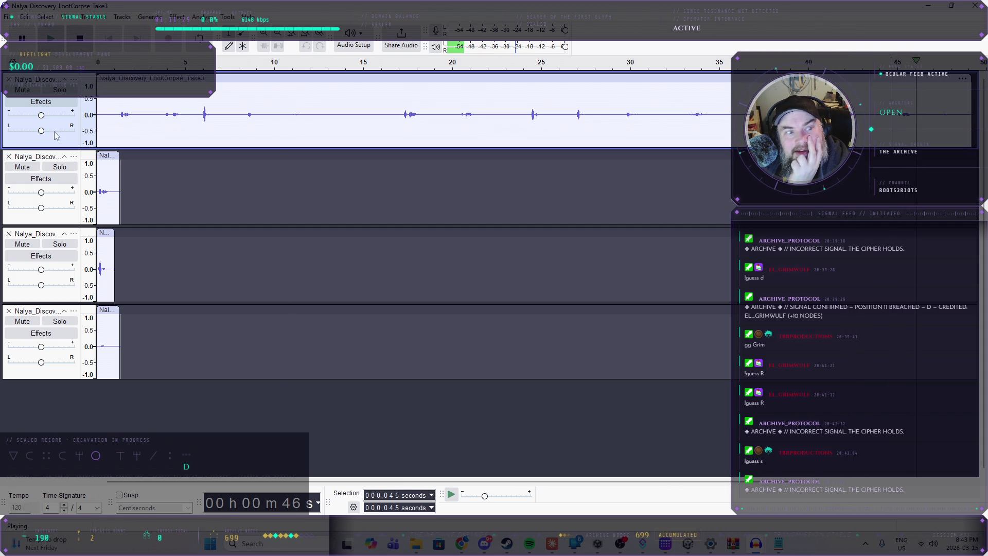
click(79, 45)
click(9, 79)
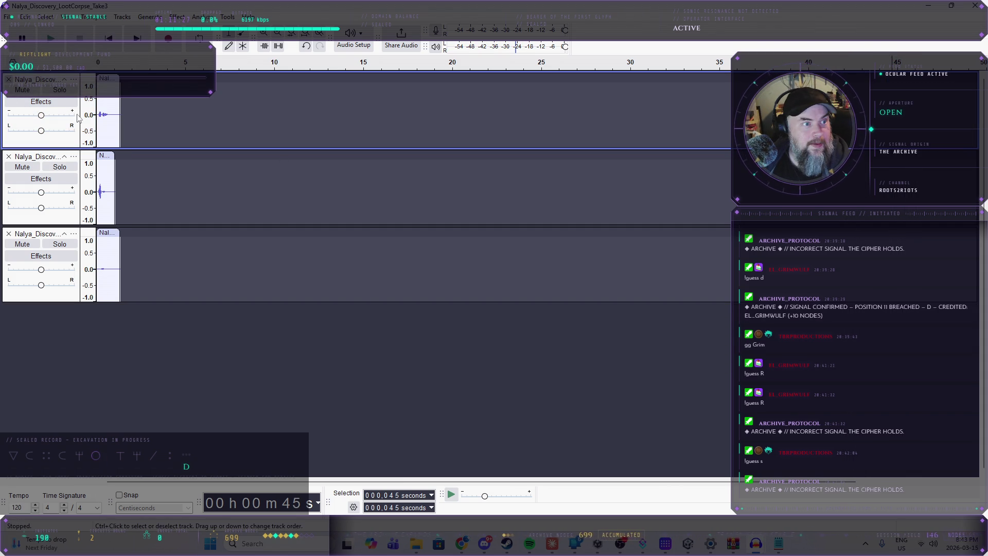
- Mute the other clips, export the first as Nalya_Discovery_LootCorpse_1.ogg, and delete its track
key(ctrl+u)
click(8, 16)
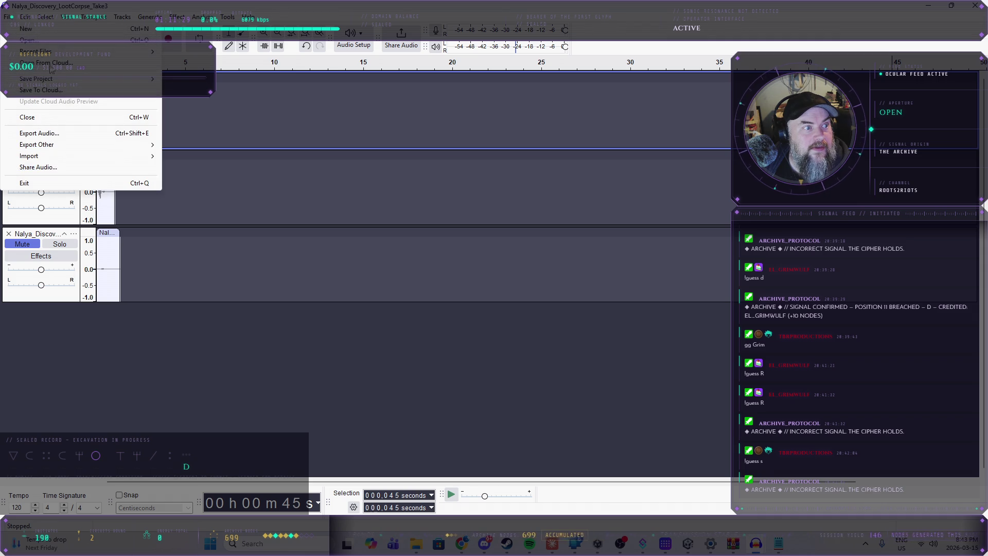
click(78, 133)
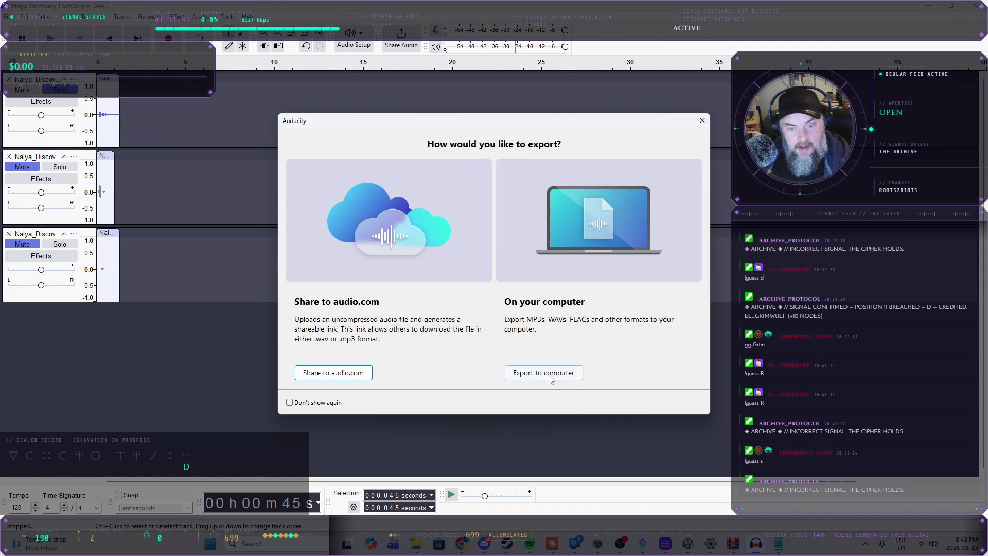
click(544, 373)
drag(489, 176, 497, 176)
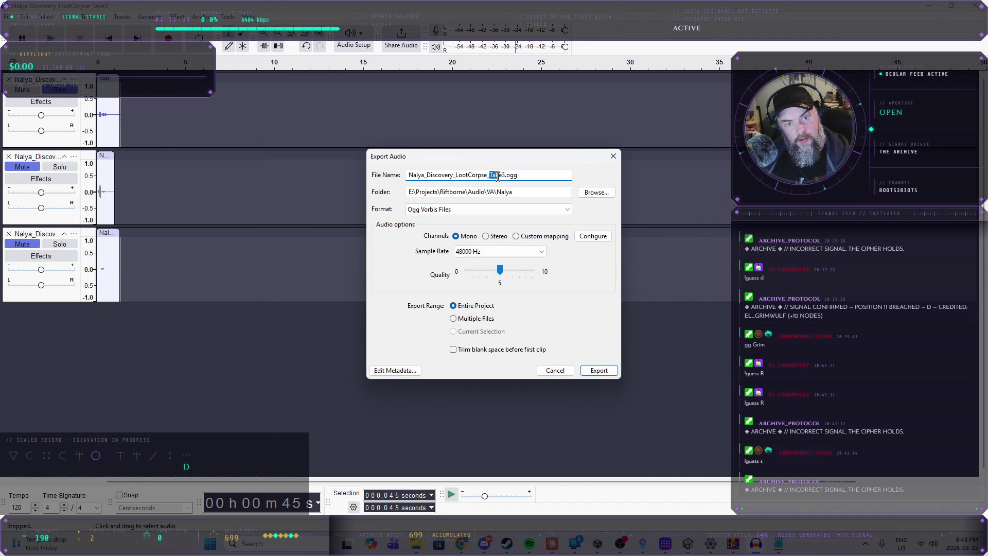
click(599, 371)
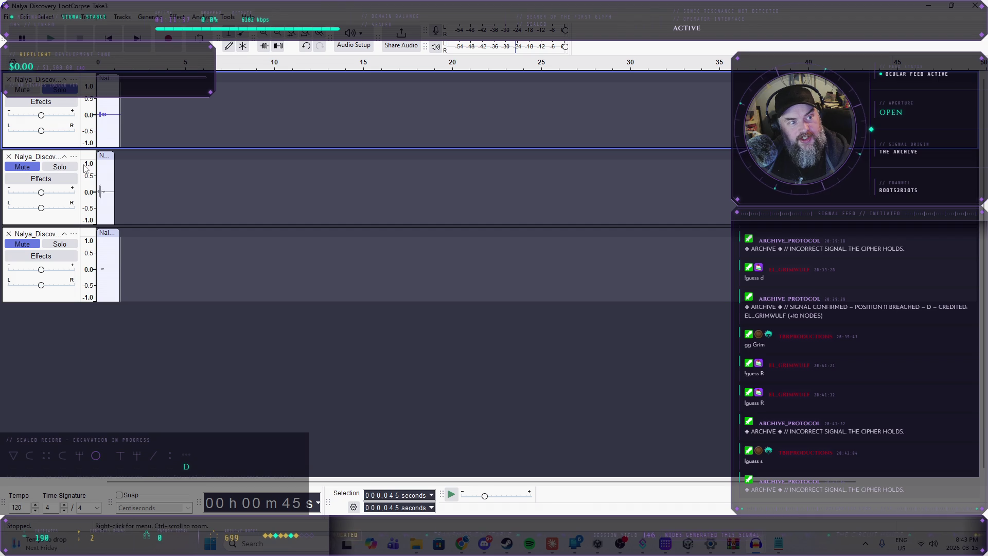
click(9, 79)
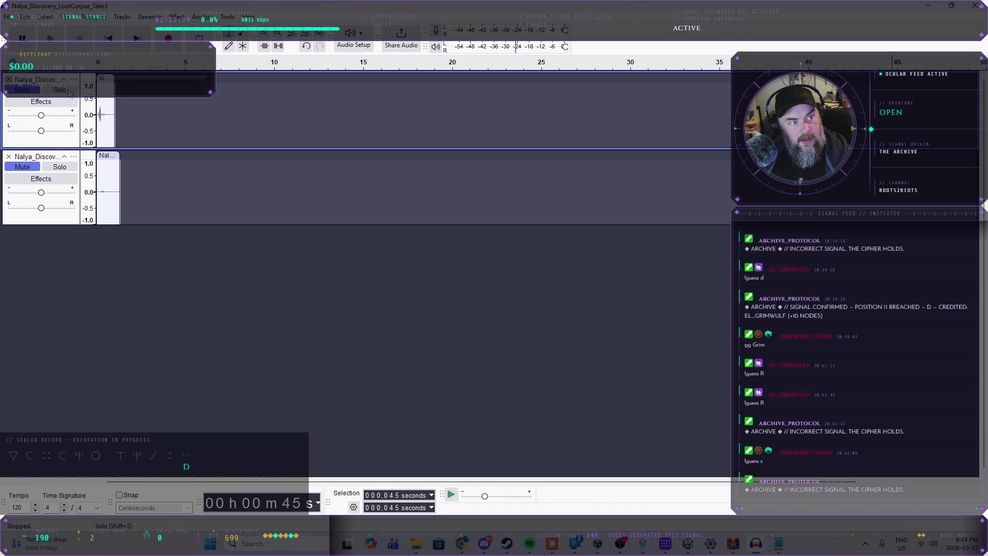
- Export the second clip as OGG with Take4 in the file name, then delete its track
click(9, 17)
click(68, 132)
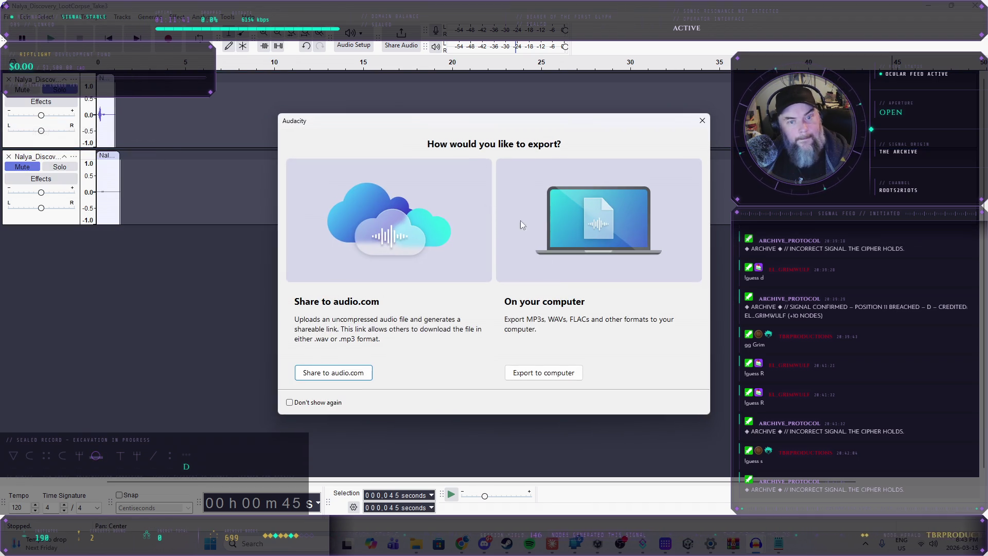
click(546, 370)
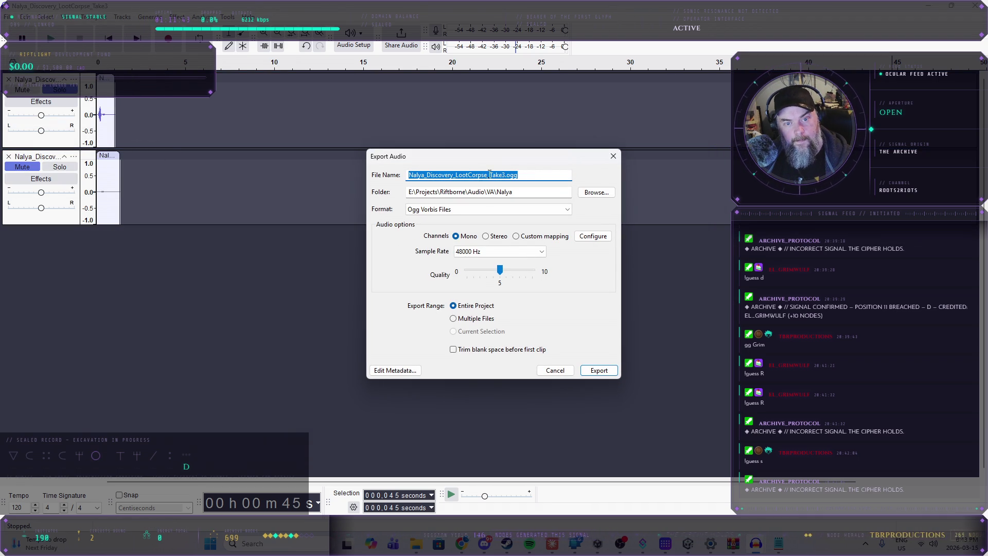
drag(489, 173, 498, 175)
text(Take4)
click(598, 370)
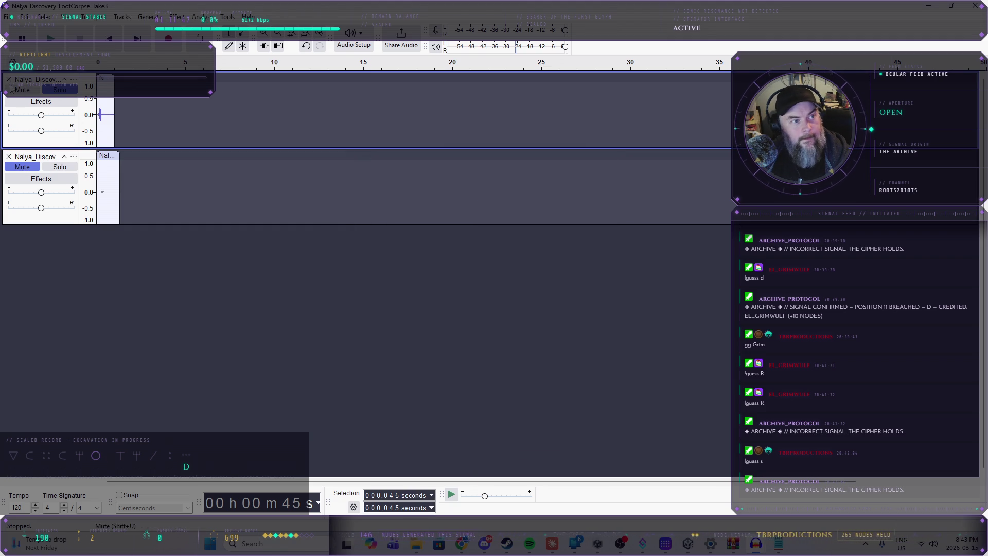
click(8, 79)
click(9, 19)
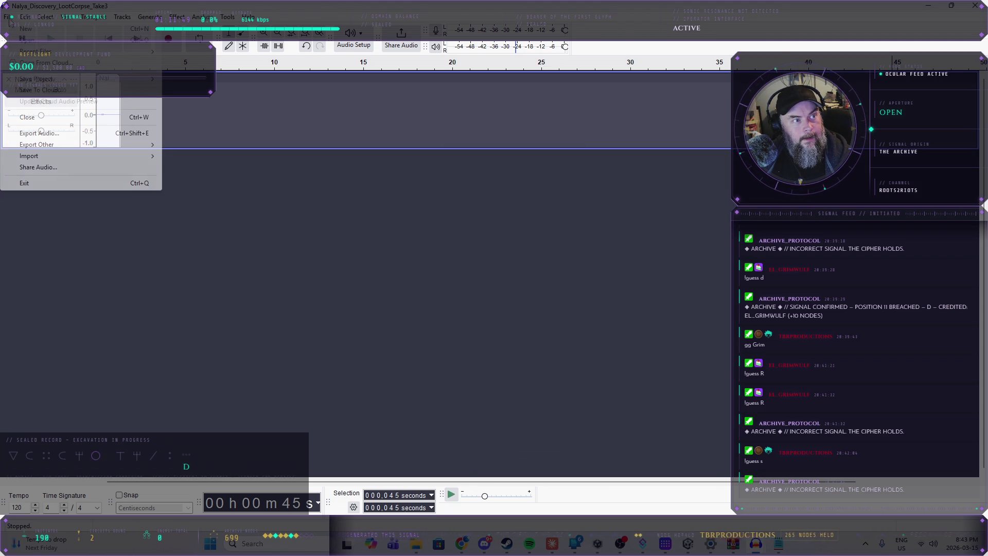
- Export the last clip as OGG with 'Final' in the file name, then switch to Unity
click(39, 133)
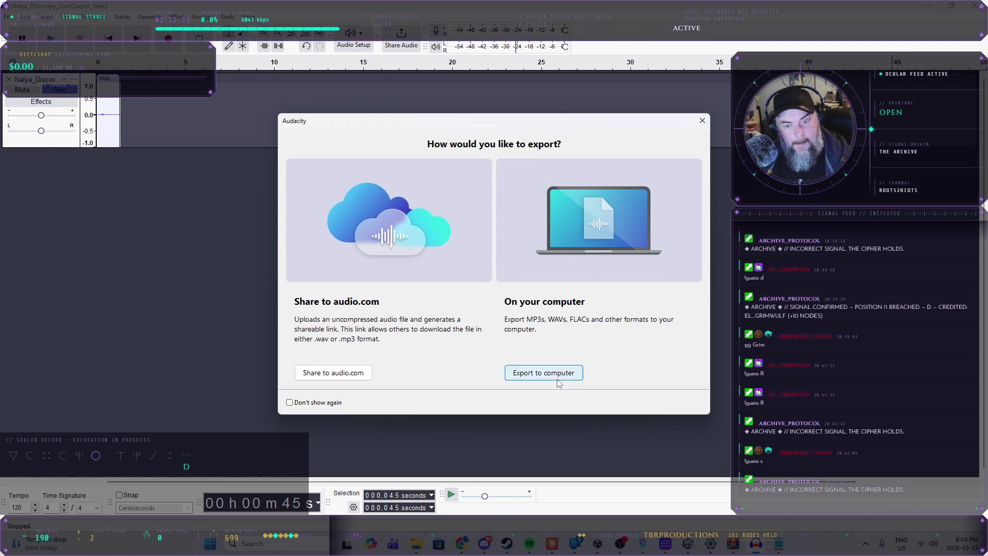
click(558, 381)
drag(489, 174, 503, 175)
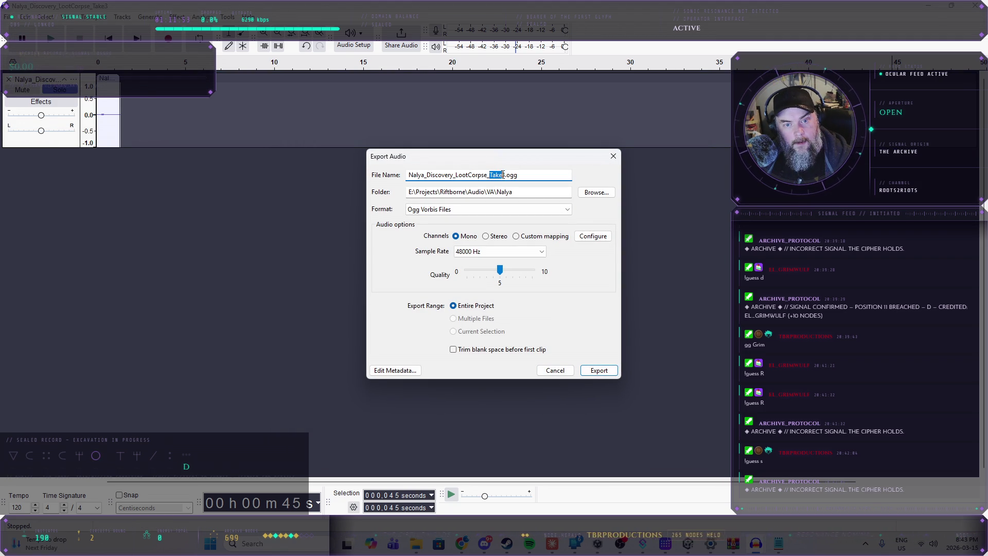
text(Final)
click(587, 371)
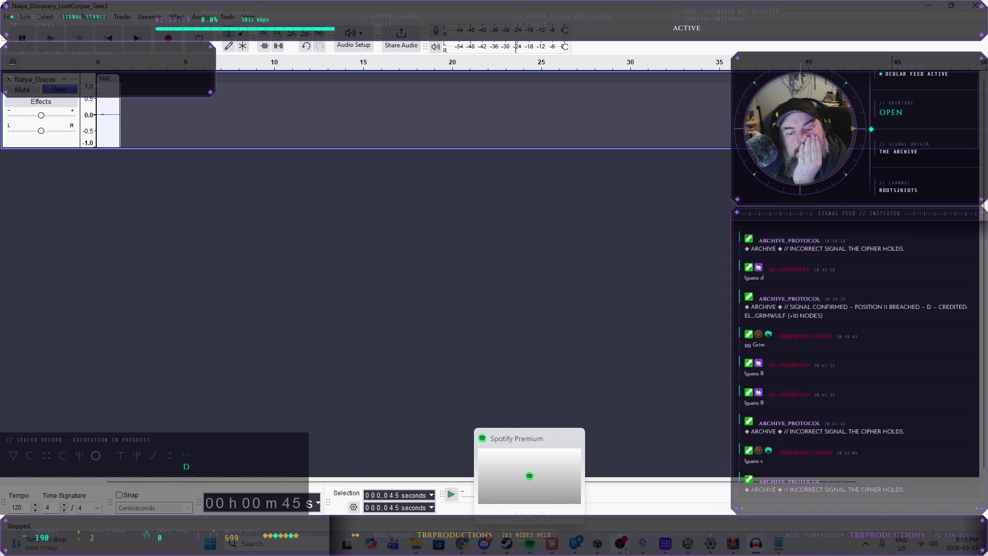
mouse_move(624, 546)
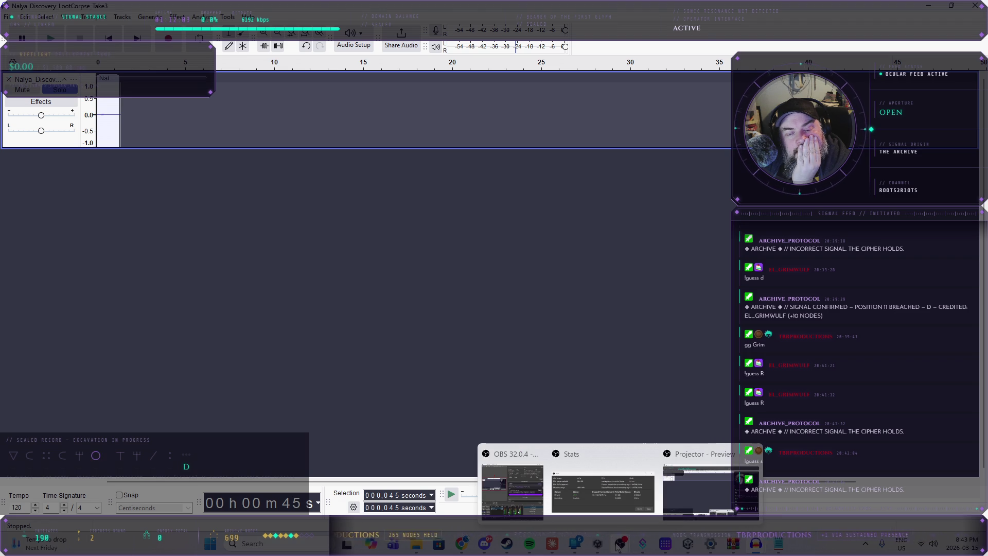
click(687, 543)
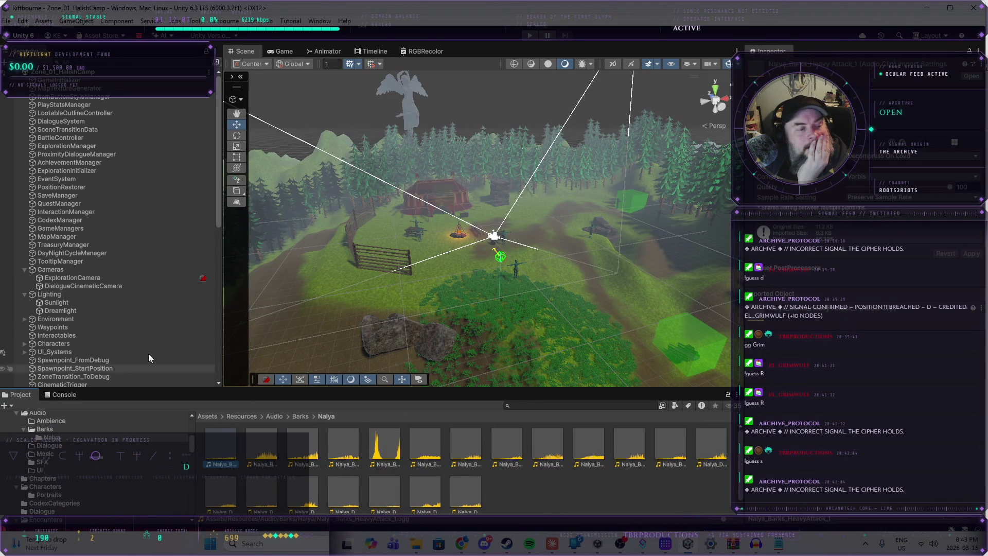
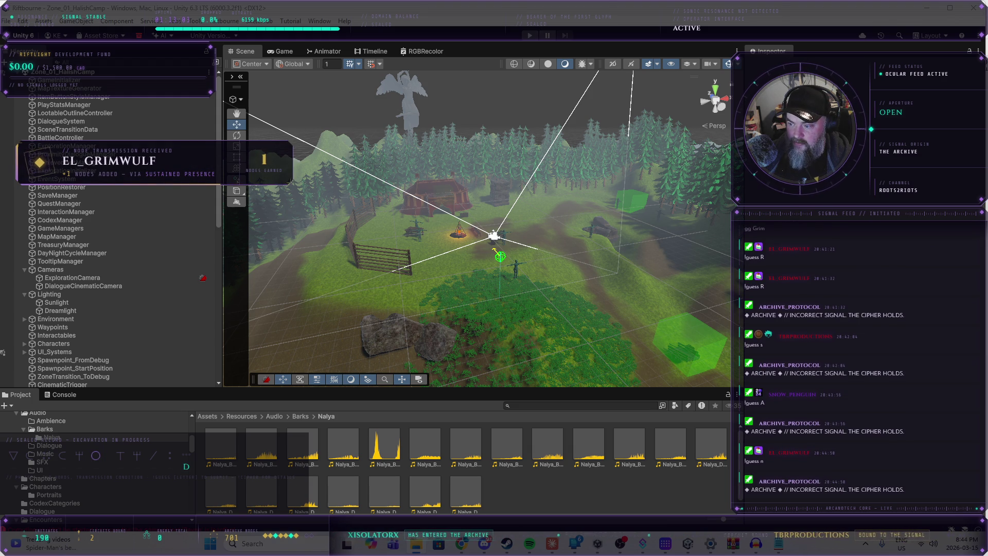
- Return to Unity so Nalya_Defense_HeavyDamage_1.ogg imports, then show the Characters folder
click(523, 497)
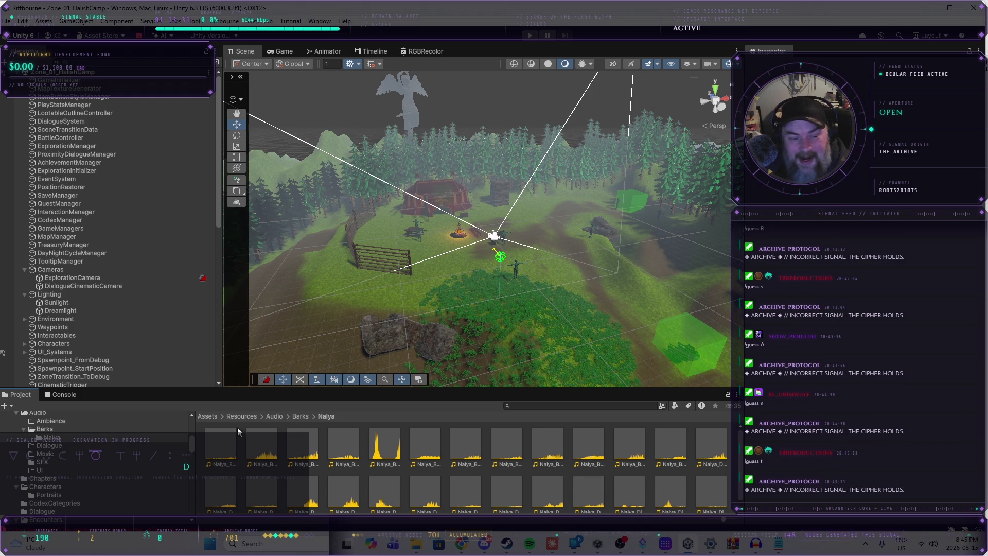
click(45, 486)
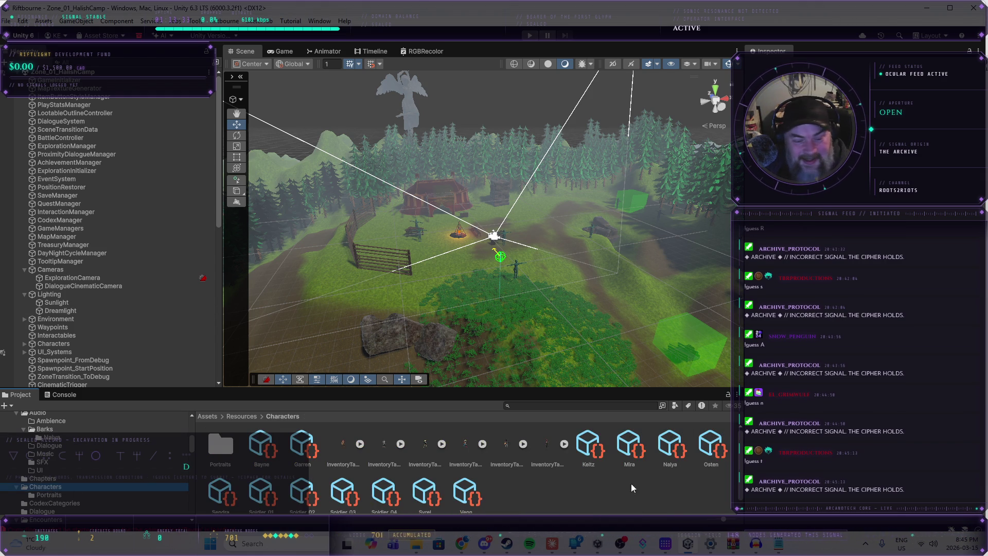
- Select the Nalya asset and expand its Light Damage, Heavy Damage and Loot Corpse bark lists
click(669, 452)
scroll(791, 389, down, 10)
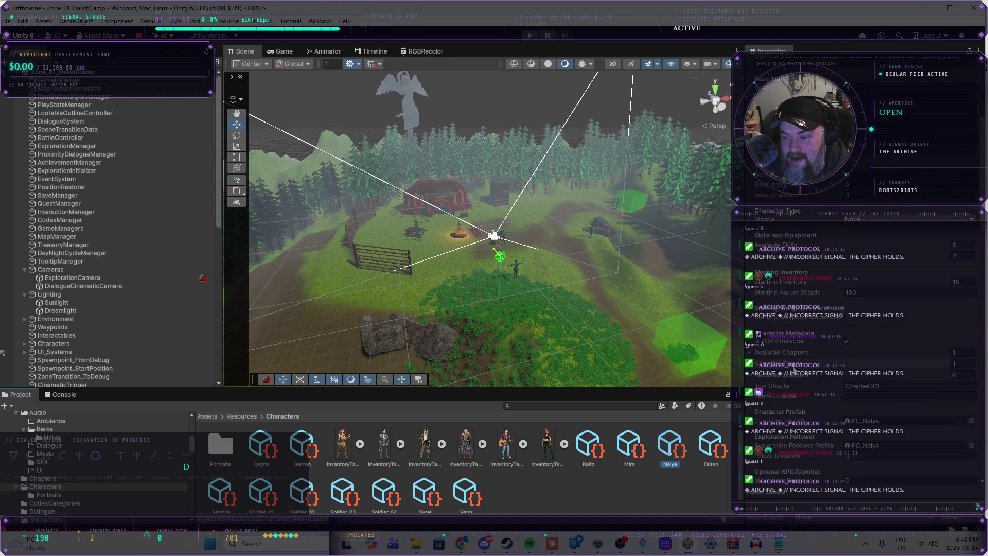
scroll(813, 379, down, 8)
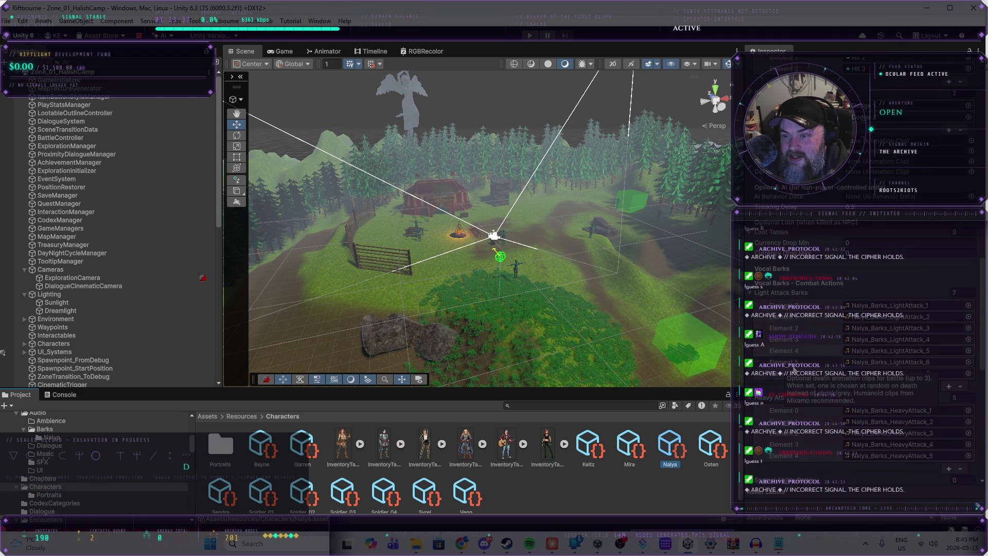
scroll(868, 420, down, 5)
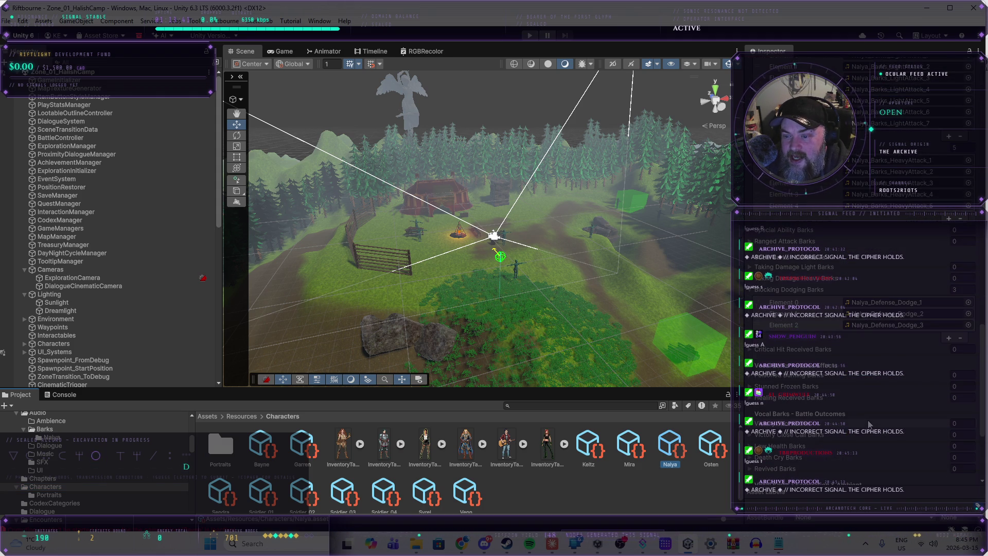
click(750, 267)
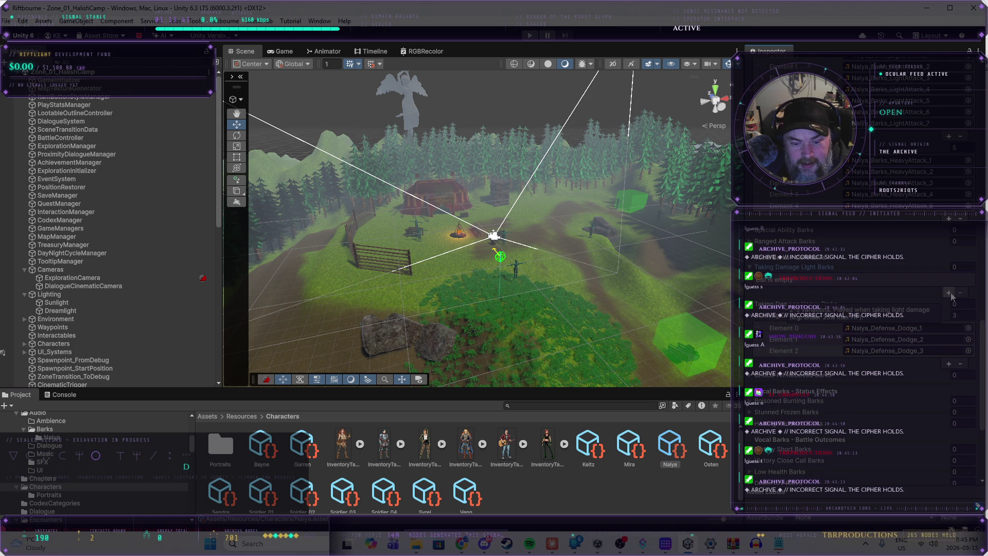
click(750, 304)
scroll(762, 405, down, 8)
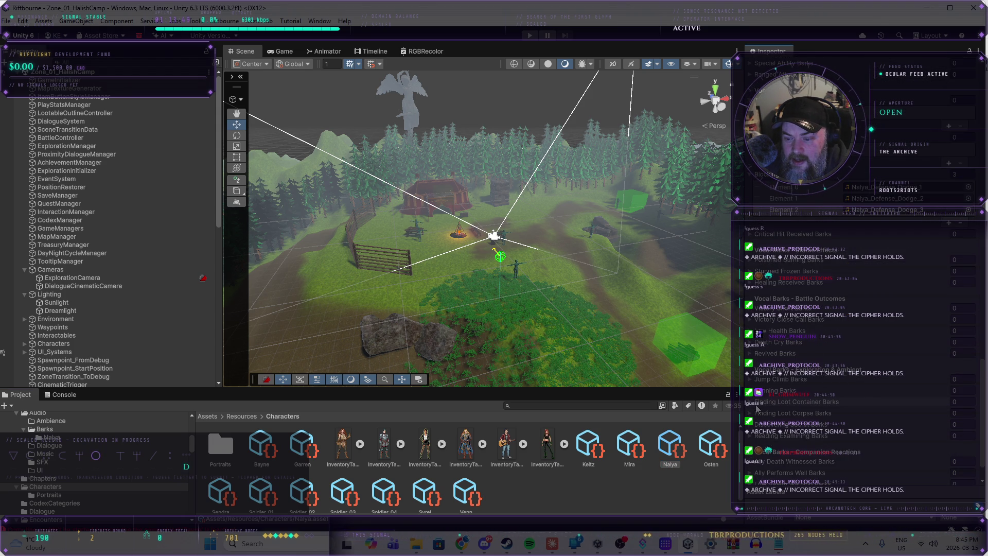
click(756, 411)
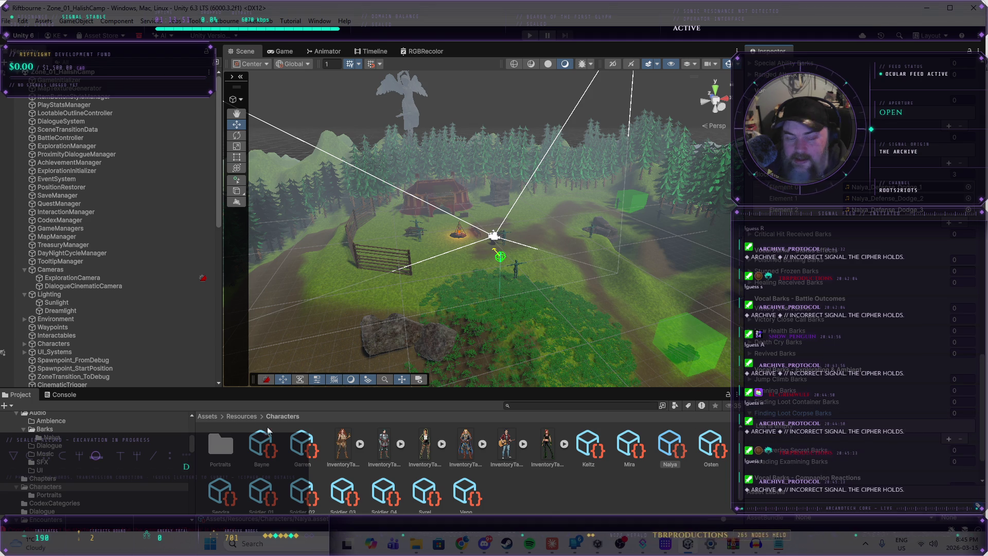
- Show the Assets/Resources/Audio/Barks/Nalya clips in the Project window
click(50, 437)
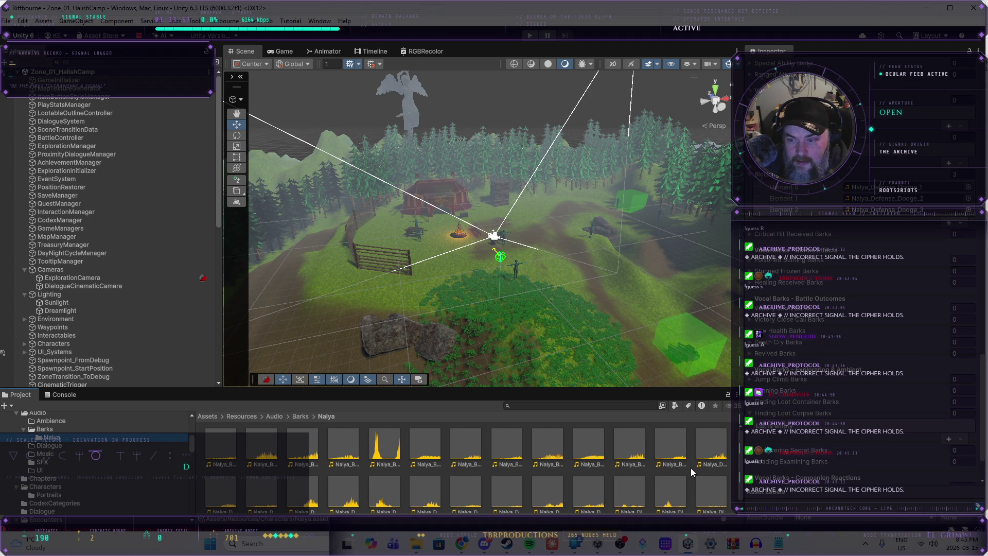
scroll(823, 404, up, 5)
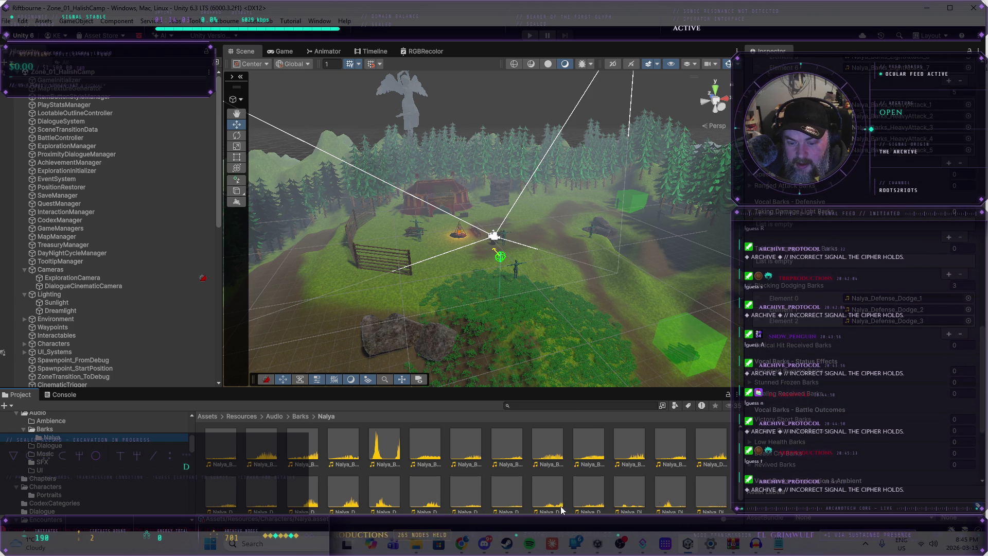
scroll(292, 508, down, 1)
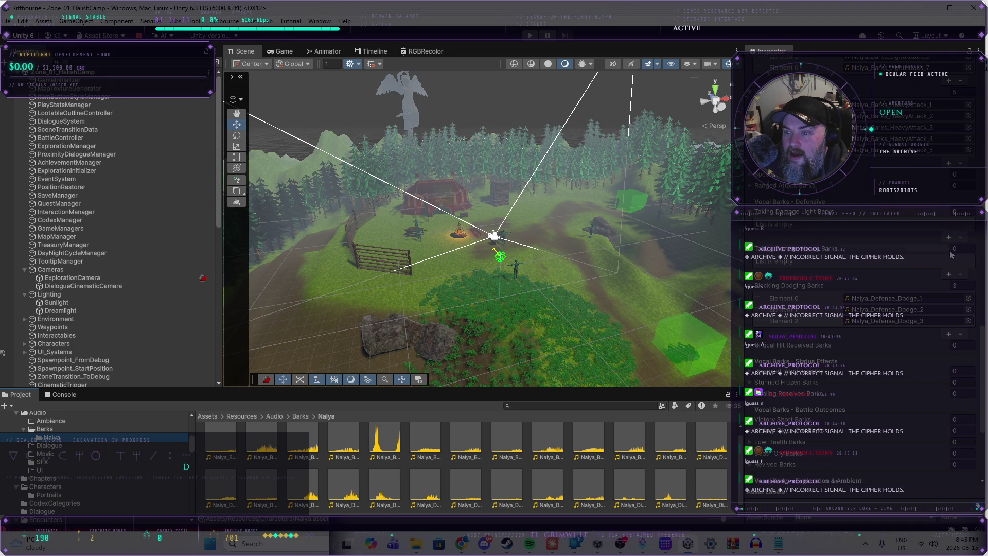
- Assign Nalya_Defense_HeavyDamage_1, _2 and _3 to three new Heavy Barks slots, then add a Light Barks slot
click(948, 274)
click(949, 286)
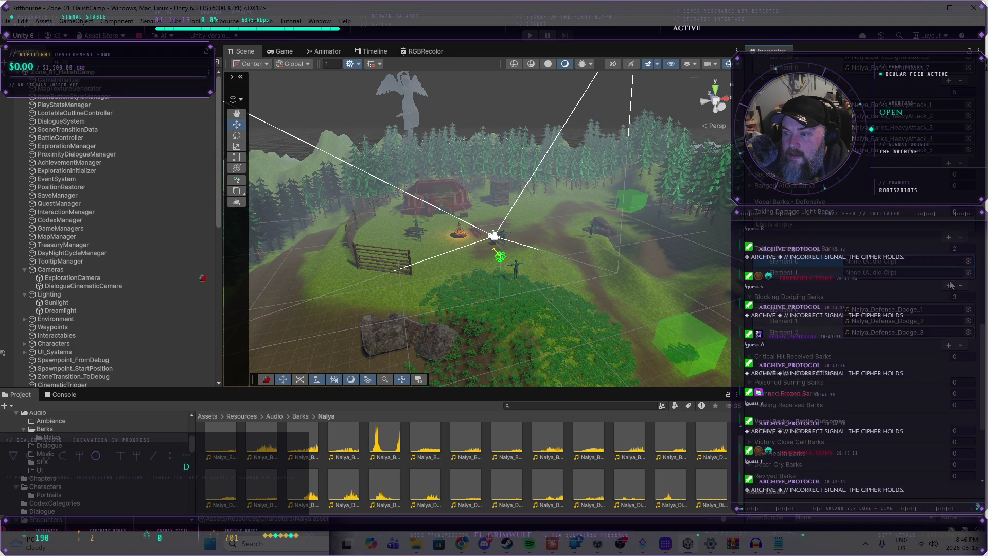
click(948, 286)
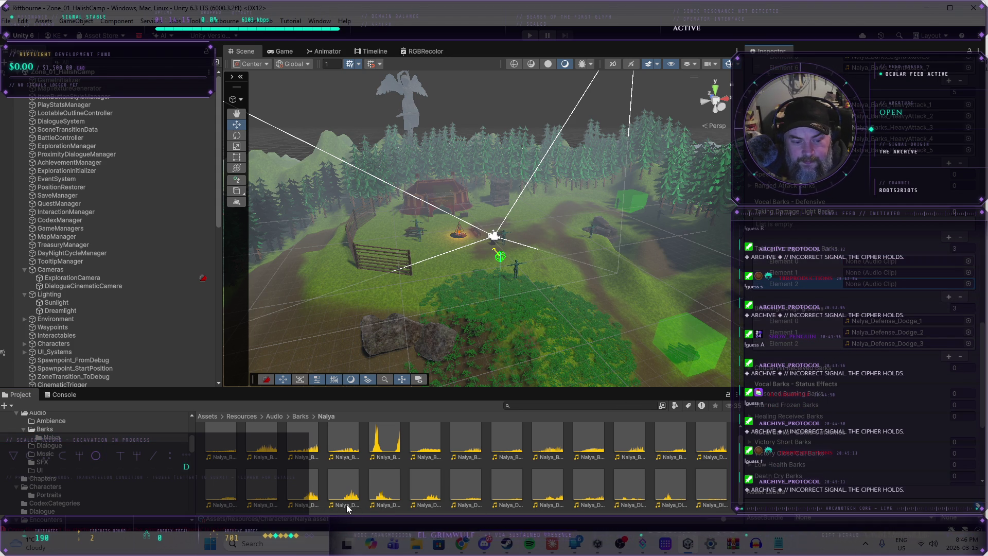
drag(347, 505, 891, 264)
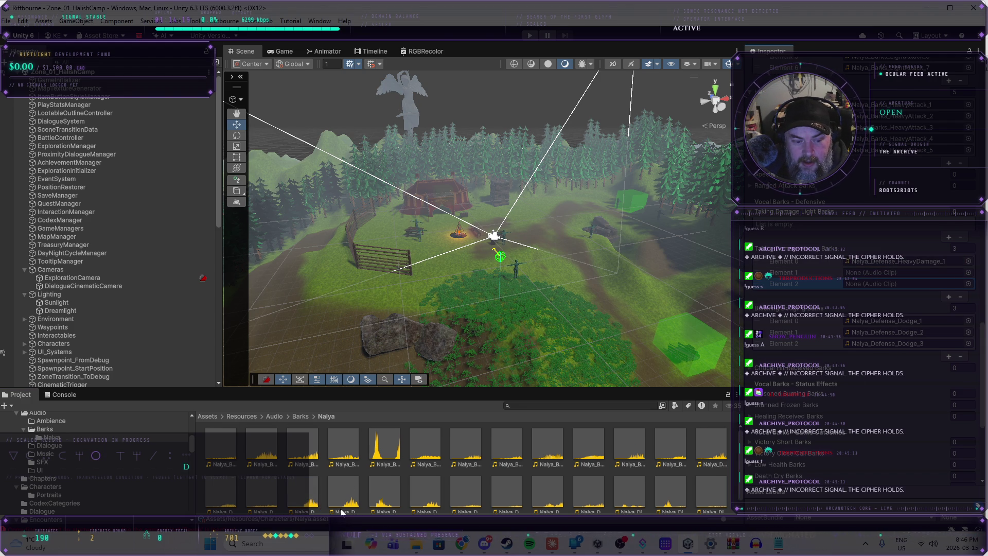
mouse_move(341, 511)
mouse_down()
mouse_move(350, 494)
mouse_move(892, 273)
mouse_up()
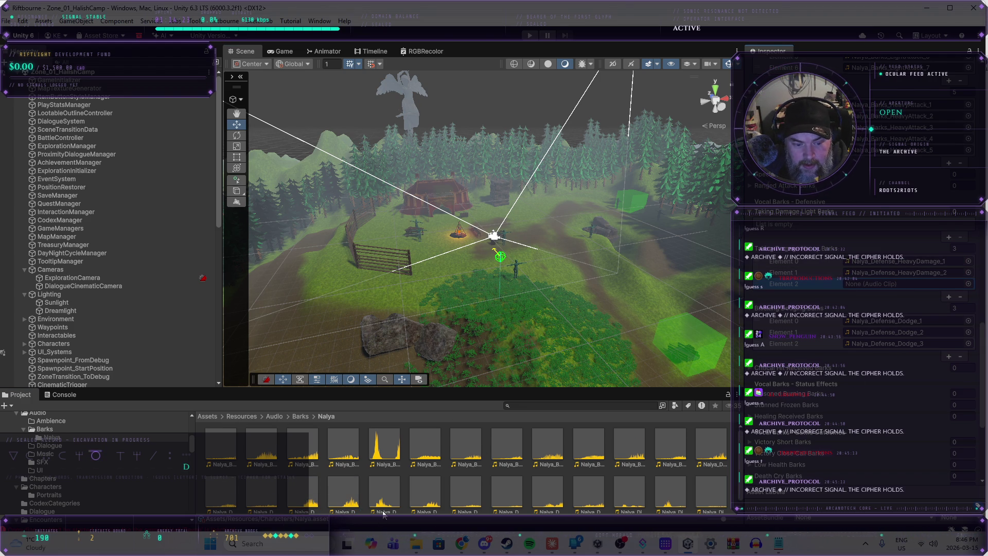
drag(383, 513, 902, 288)
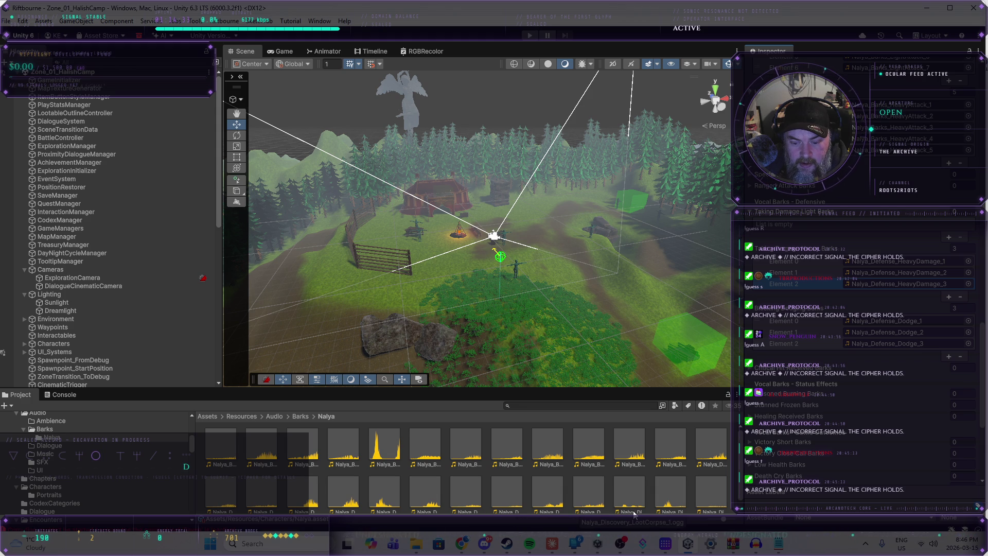
click(948, 237)
- Grow Taking Damage Light Barks to five slots and assign LightDamage clips, including Nalya_Defense_LightDamage_3
click(948, 249)
click(948, 259)
click(949, 271)
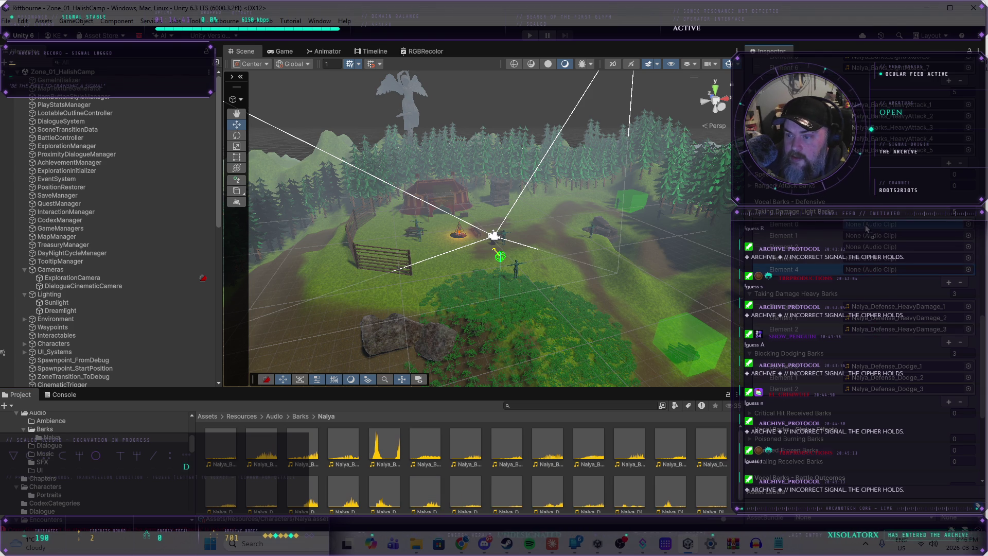
mouse_move(469, 501)
mouse_down()
mouse_move(668, 360)
mouse_move(871, 237)
mouse_up()
mouse_move(517, 482)
mouse_down()
mouse_move(874, 257)
mouse_move(851, 251)
mouse_up()
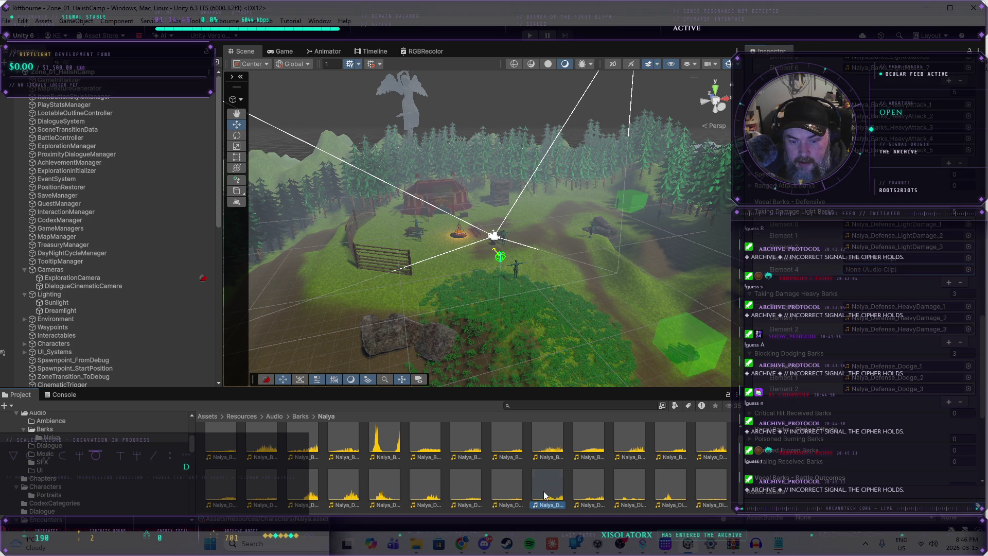
drag(587, 491, 875, 270)
- Add three Finding Loot Corpse Barks slots with Nalya_Discovery_LootCorpse_1, then enter Play mode
scroll(805, 434, down, 5)
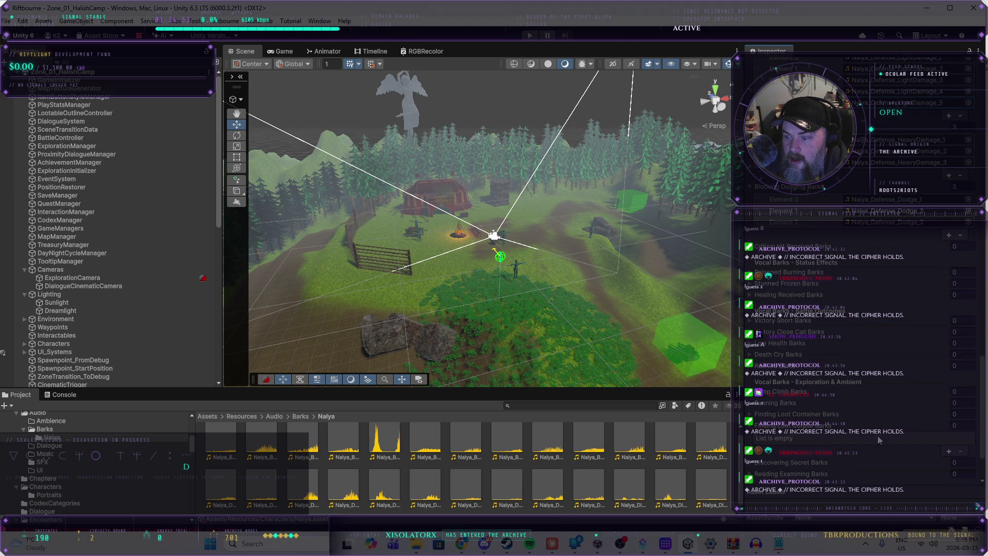
click(948, 450)
click(948, 451)
click(948, 462)
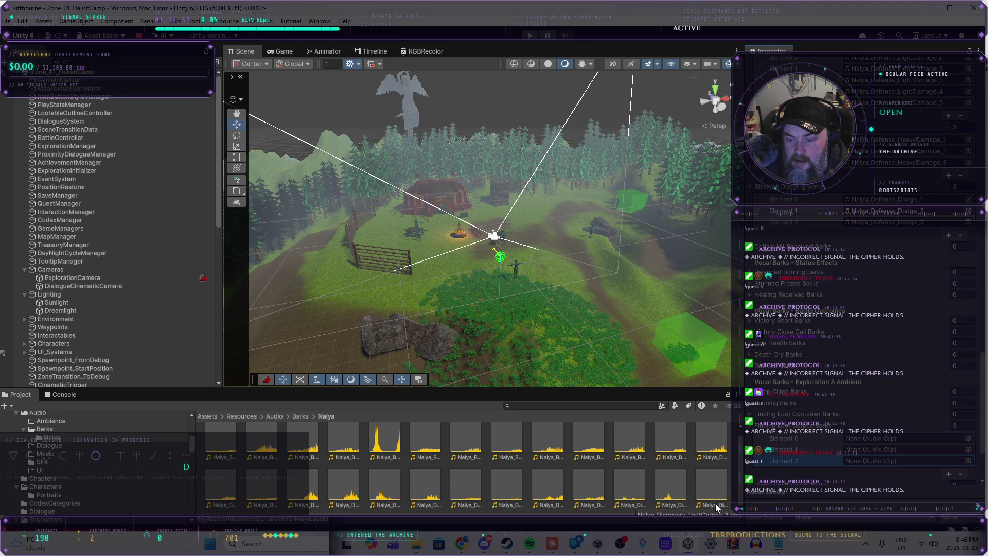
mouse_move(629, 497)
mouse_down()
mouse_move(884, 451)
mouse_move(885, 438)
mouse_up()
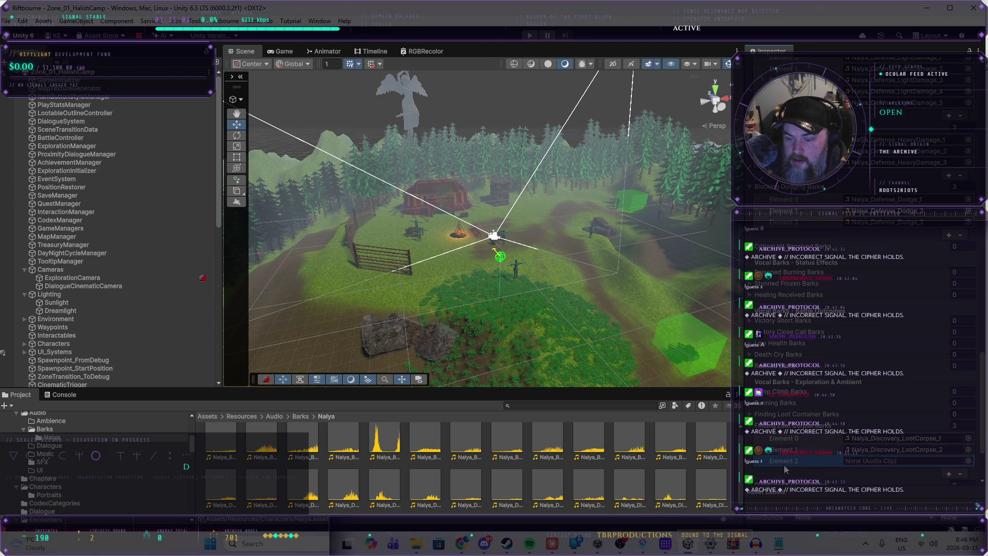
scroll(885, 433, down, 2)
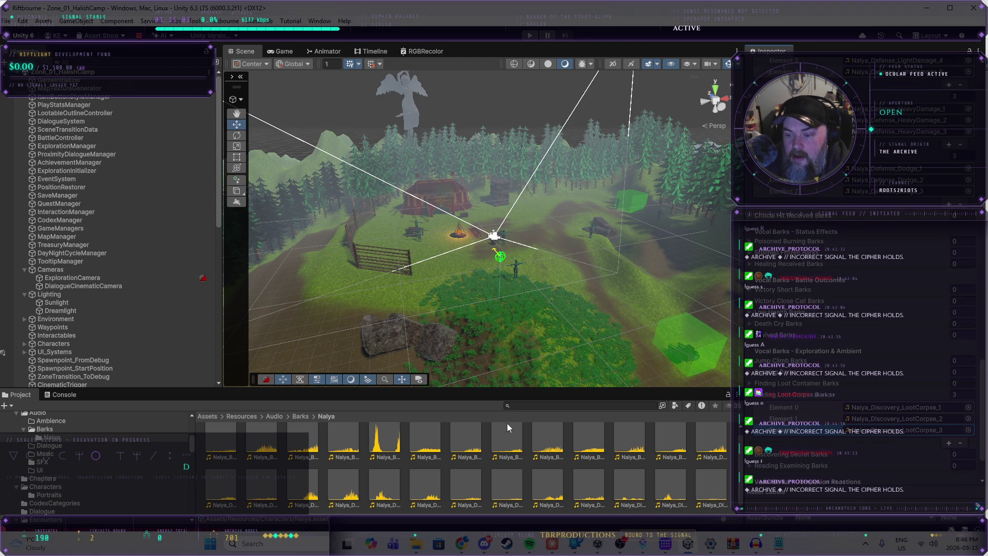
click(529, 35)
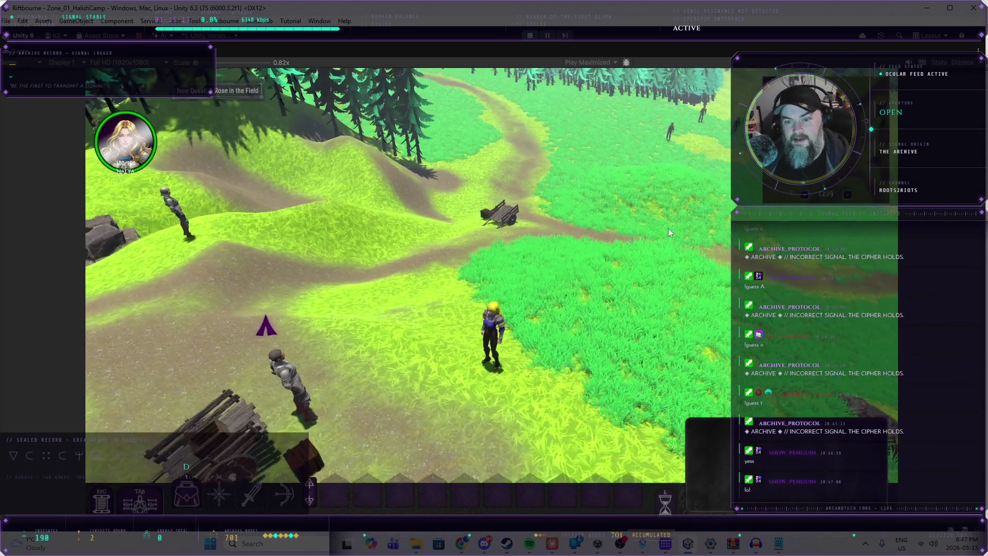
- Run Nalya up the dirt path with W until the bandit battle begins
key(w)
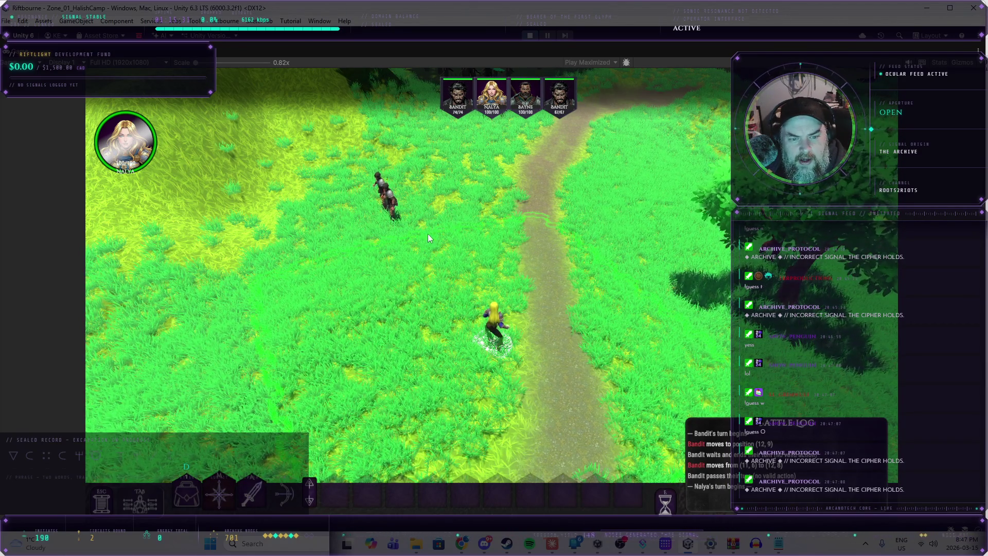
- Advance Nalya, then hit the nearby bandit with a melee attack and end her turn
click(669, 510)
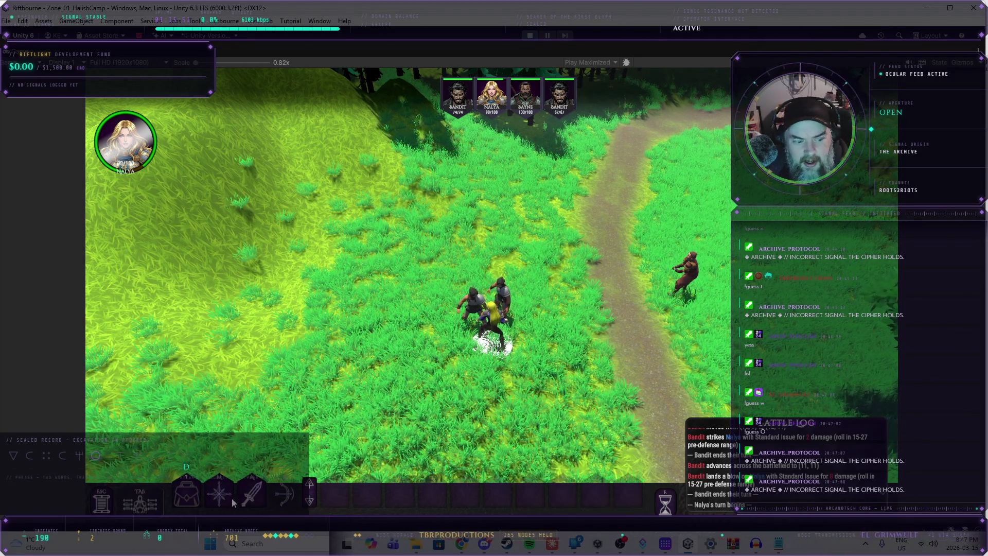
click(250, 495)
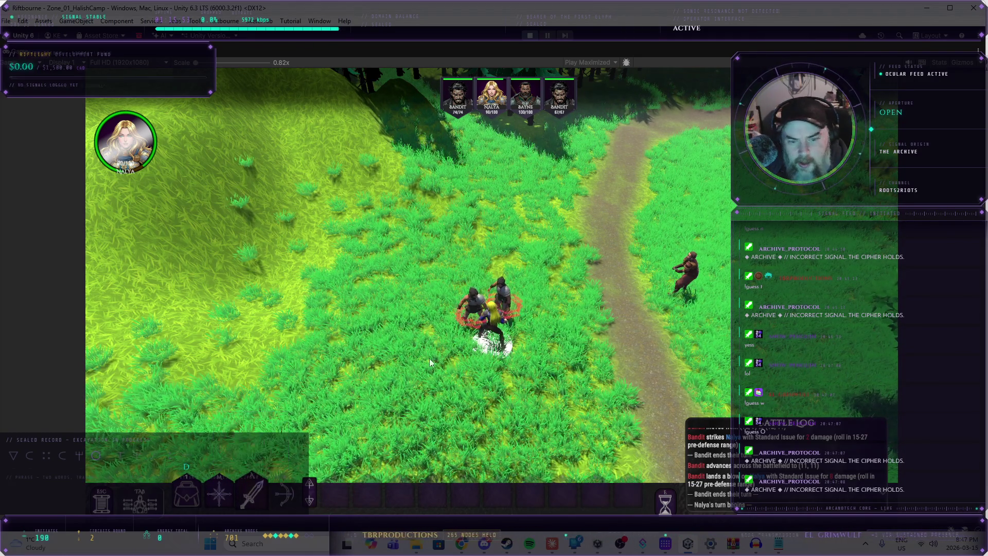
click(514, 287)
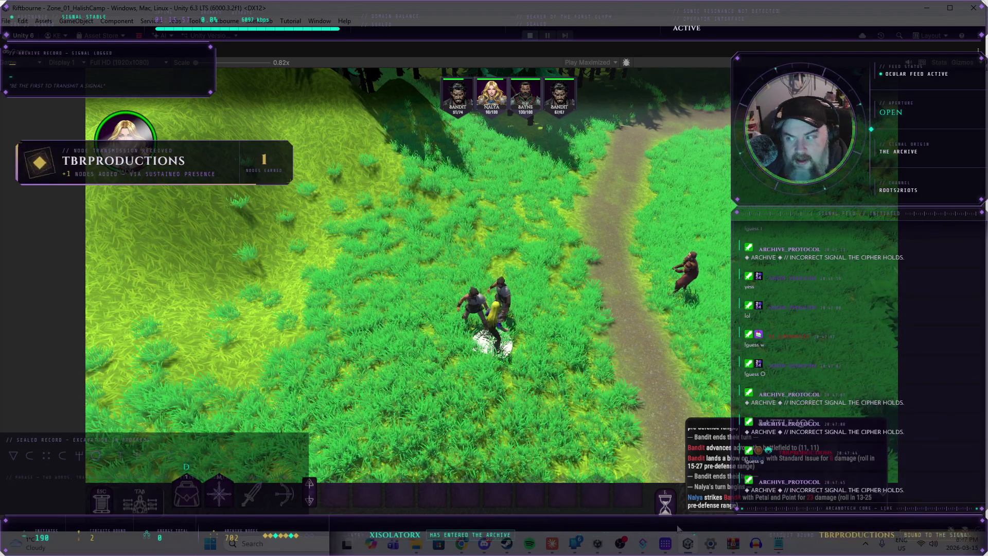
click(665, 508)
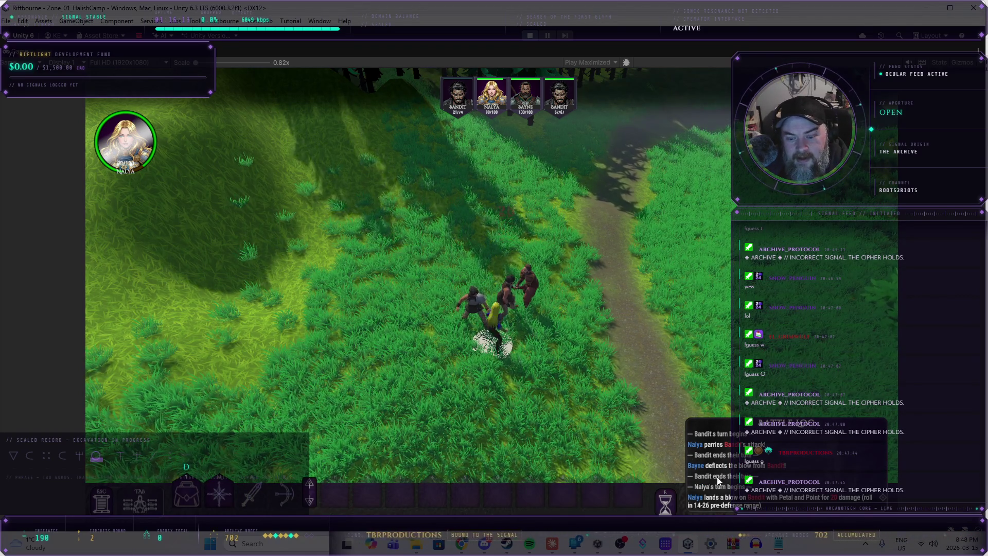
- Keep striking the bandit with Nalya's sword across turns until it falls
click(665, 508)
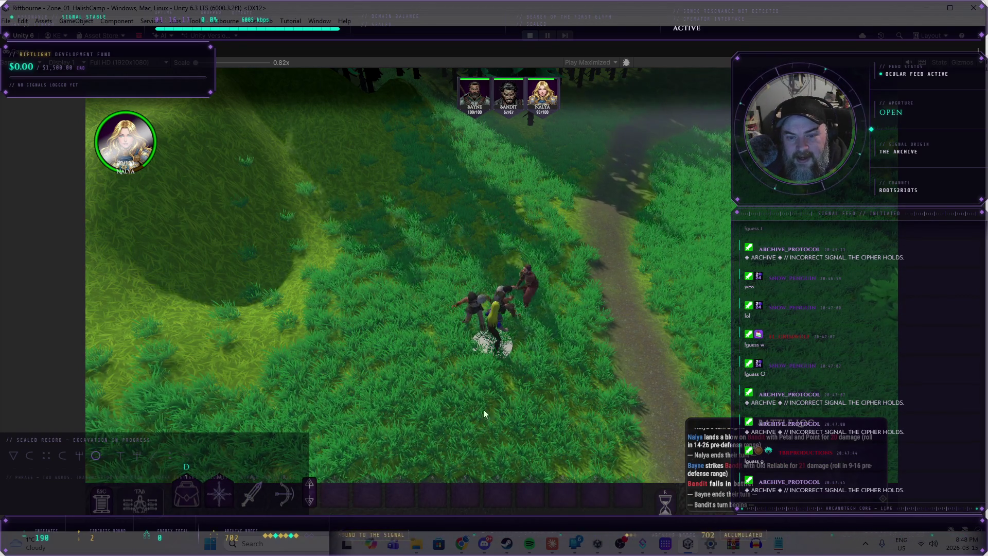
key(a)
click(471, 300)
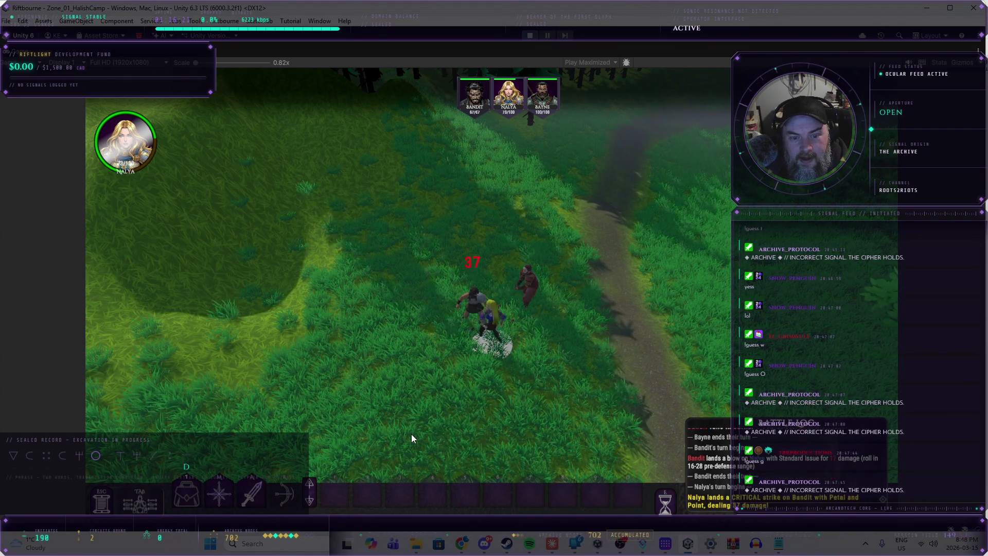
click(661, 504)
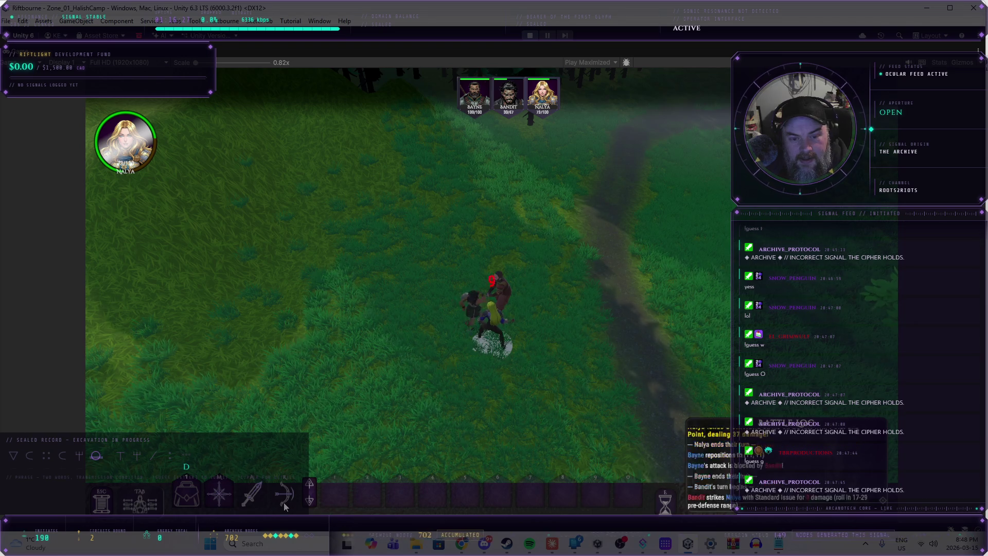
click(258, 498)
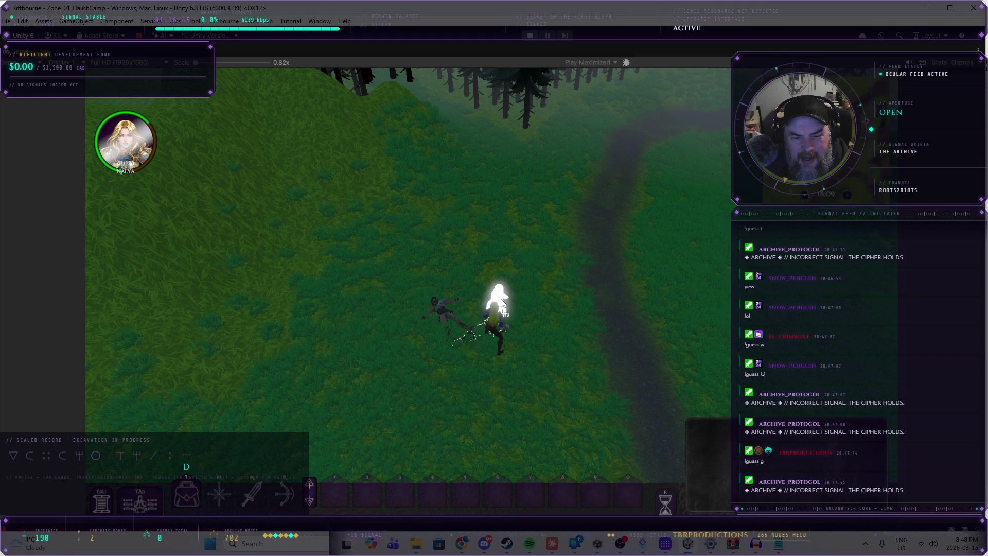
- Loot the defeated bandit's pockets with Take All
click(502, 300)
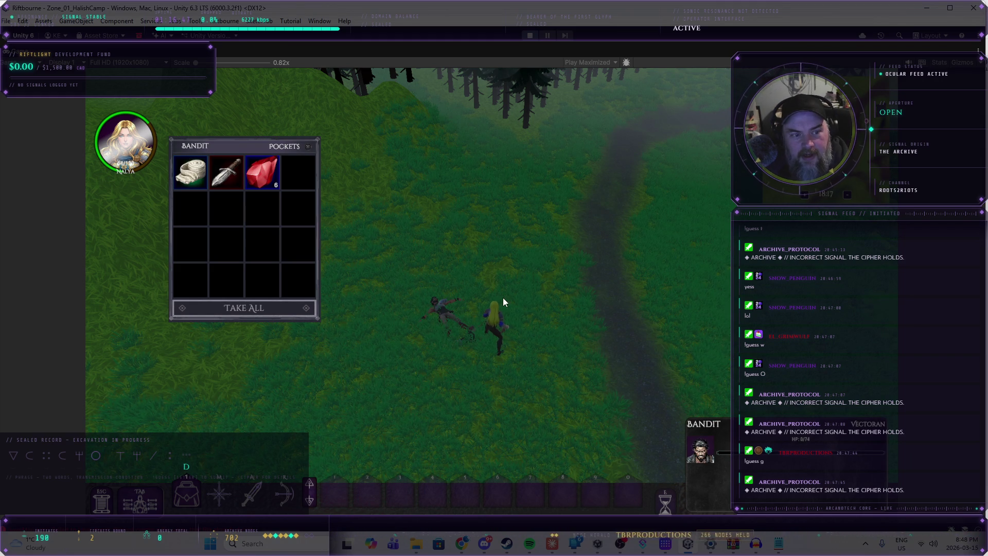
click(246, 310)
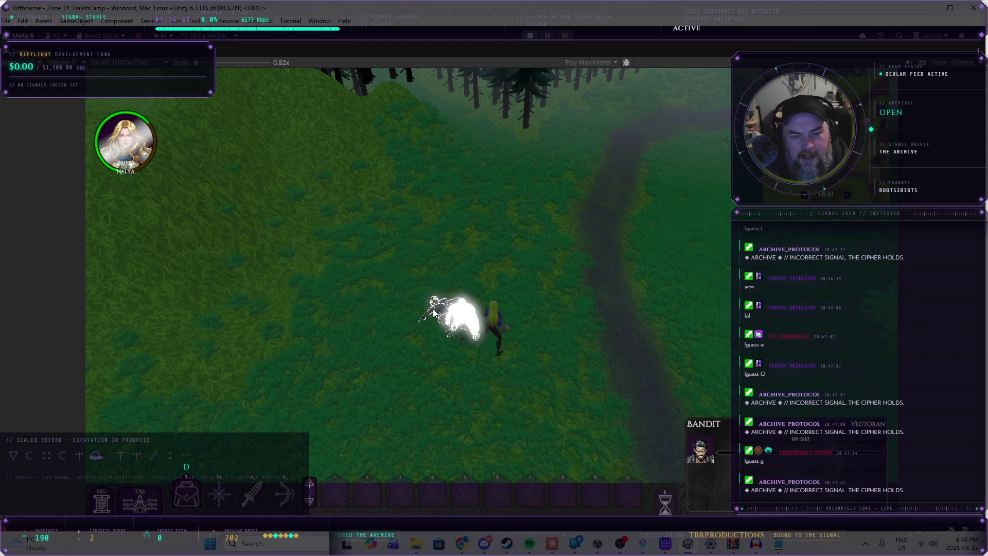
click(434, 312)
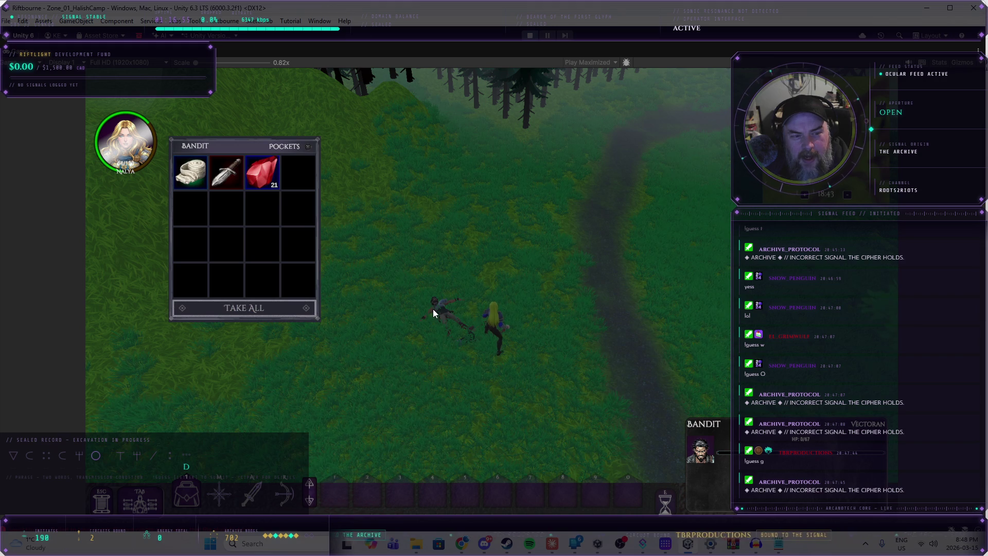
click(264, 311)
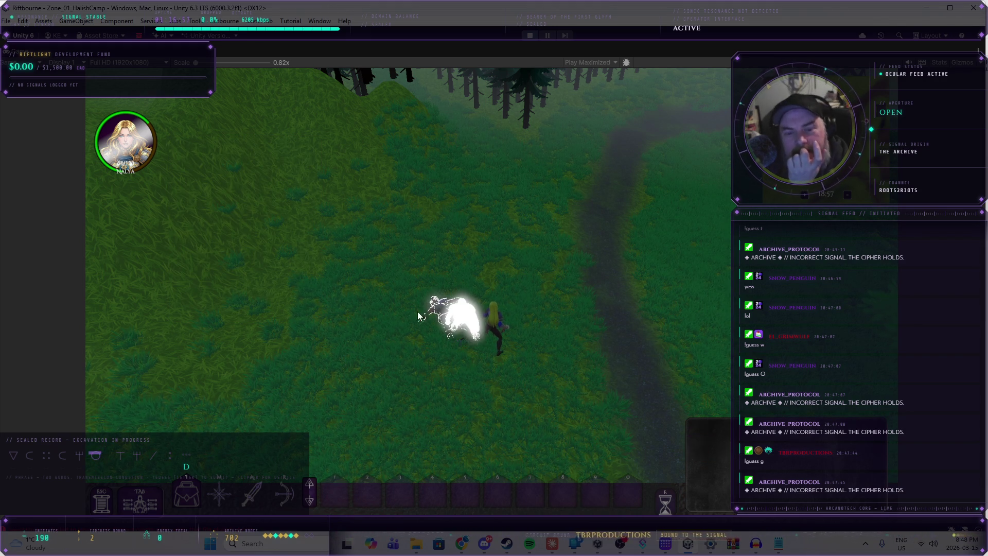
- Exit Play mode and review Nalya's filled bark lists in the Inspector
click(529, 36)
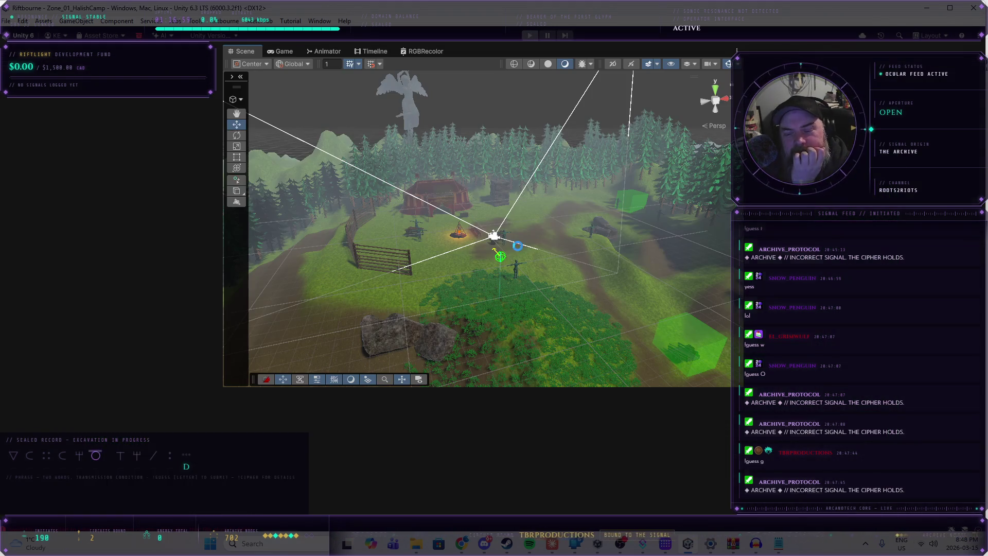
scroll(782, 390, down, 15)
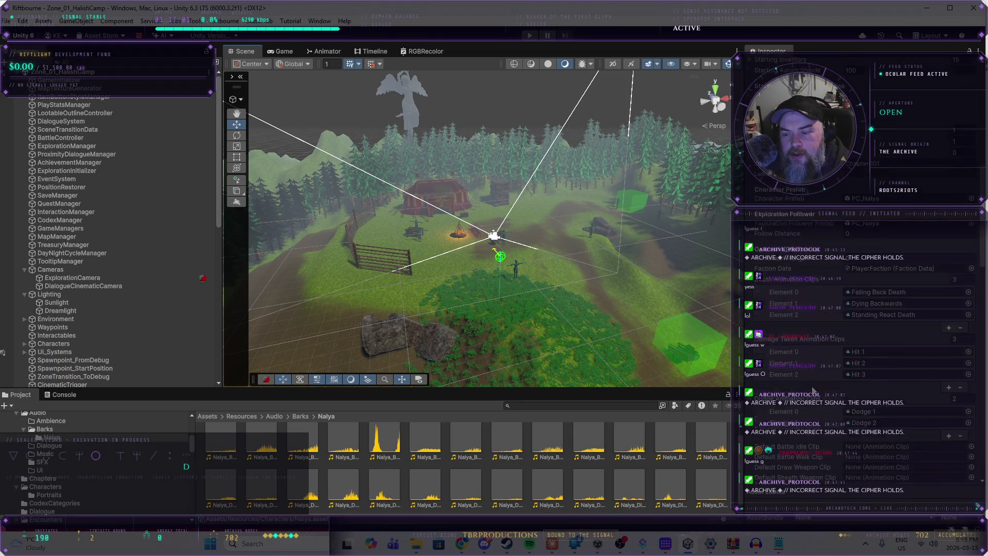
scroll(811, 388, down, 5)
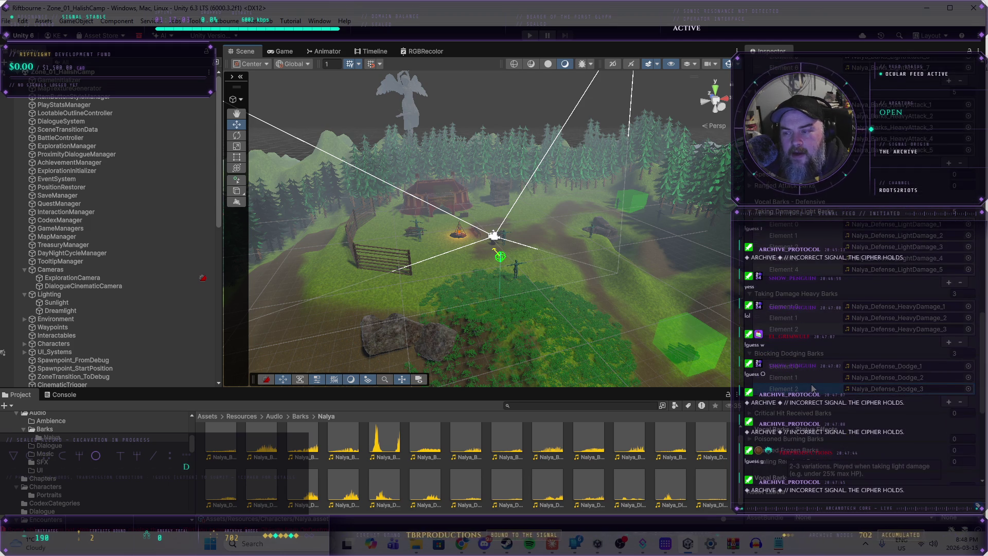
scroll(812, 388, down, 5)
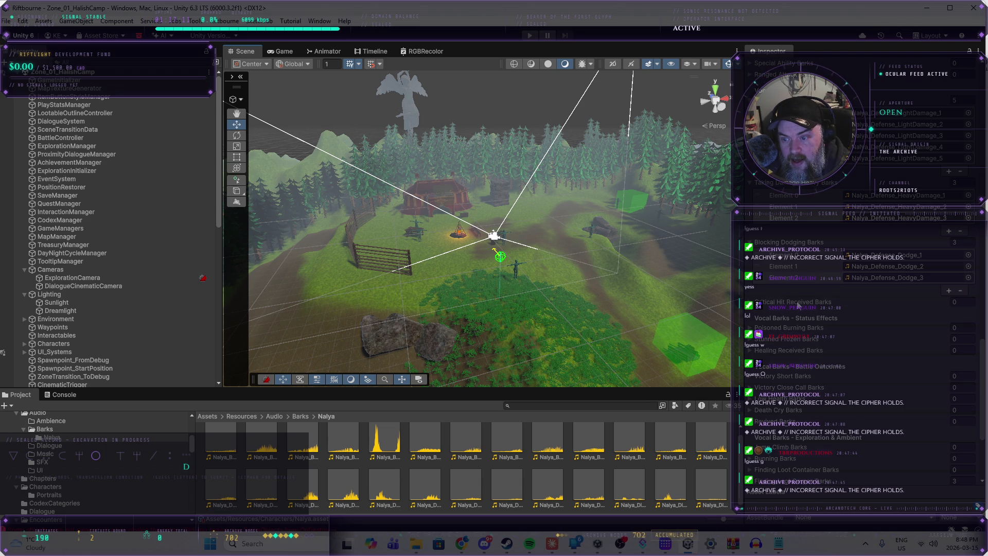
scroll(803, 300, up, 5)
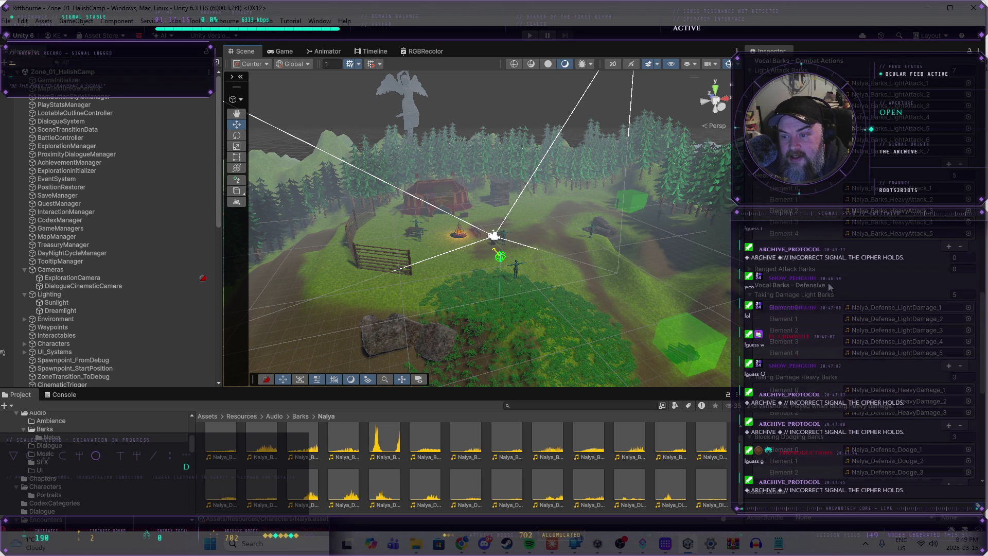
scroll(802, 200, down, 10)
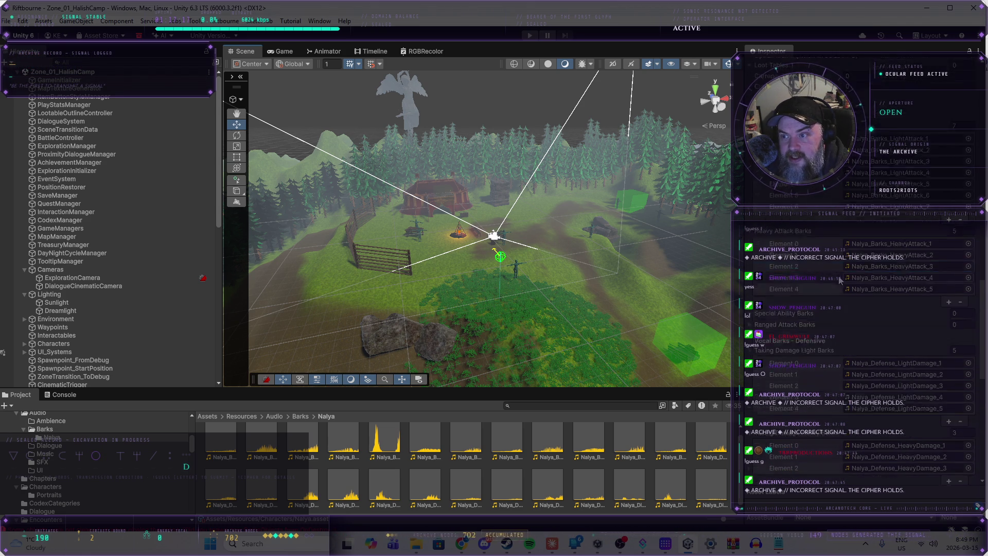
scroll(839, 282, down, 1)
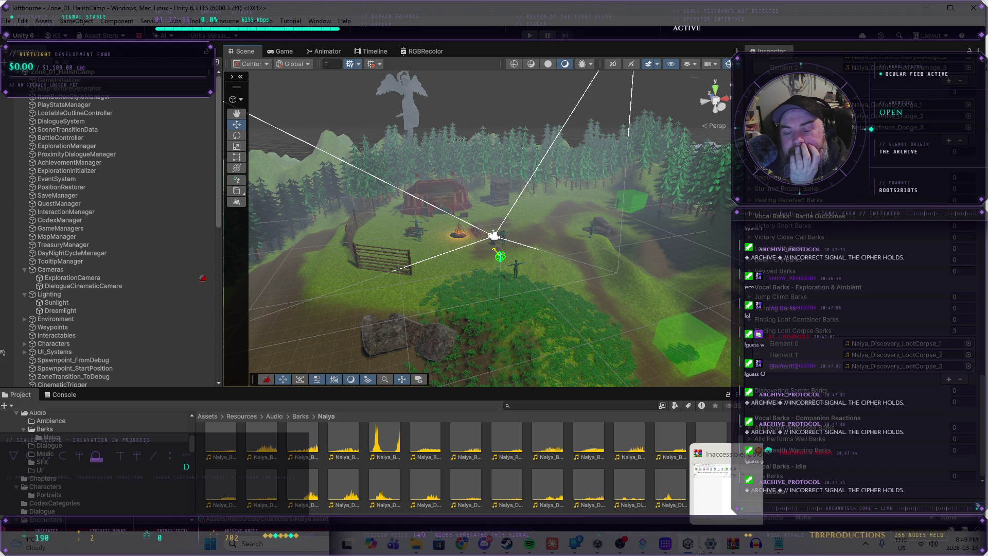
- Switch over to the Audacity window
mouse_move(625, 546)
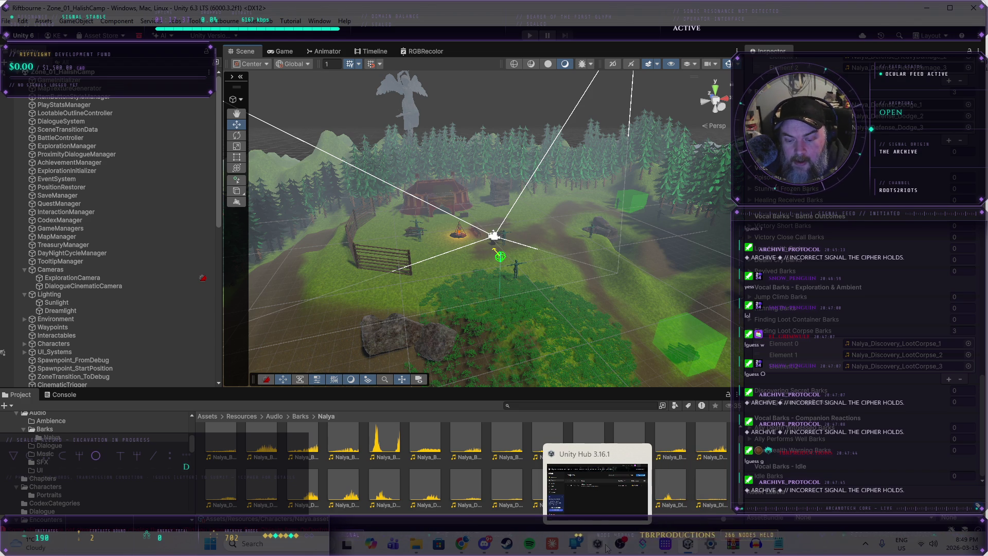
mouse_move(770, 549)
click(740, 445)
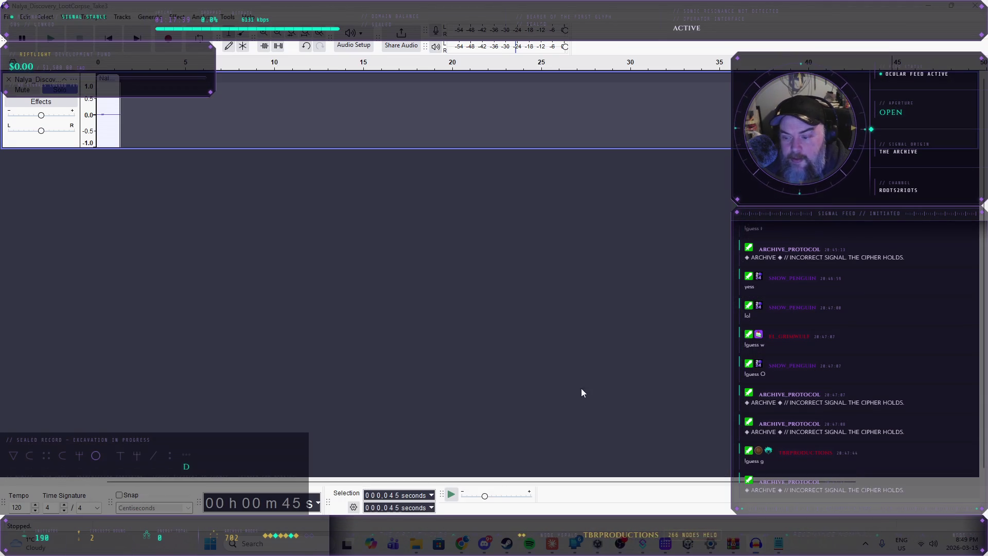
- Delete the loot-corpse track and open Nalya_Victory_Victory_Take3.wav
click(9, 79)
click(8, 16)
click(23, 41)
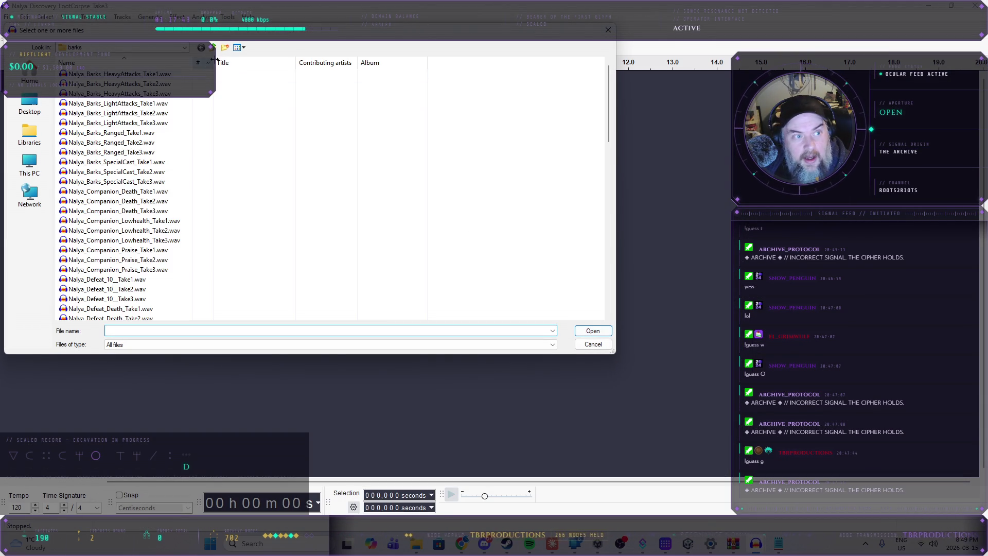
scroll(438, 255, down, 13)
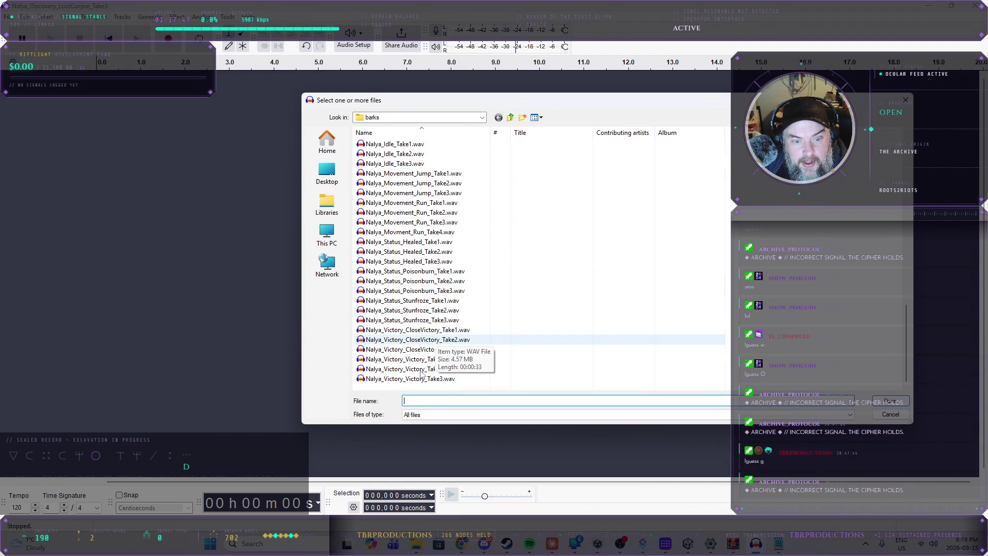
click(441, 359)
click(441, 379)
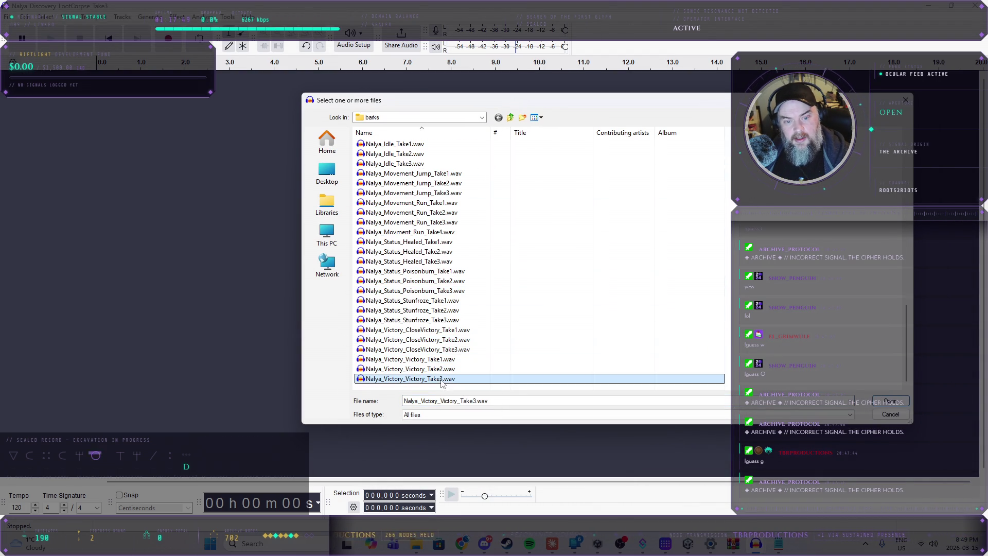
click(890, 401)
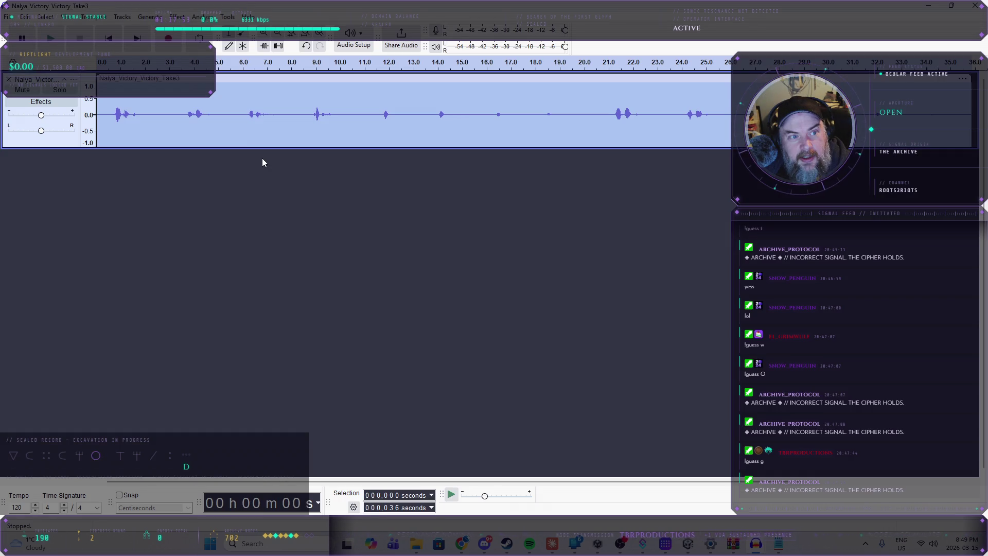
- Listen to the take's opening and select its first phrase around 1 second
click(113, 107)
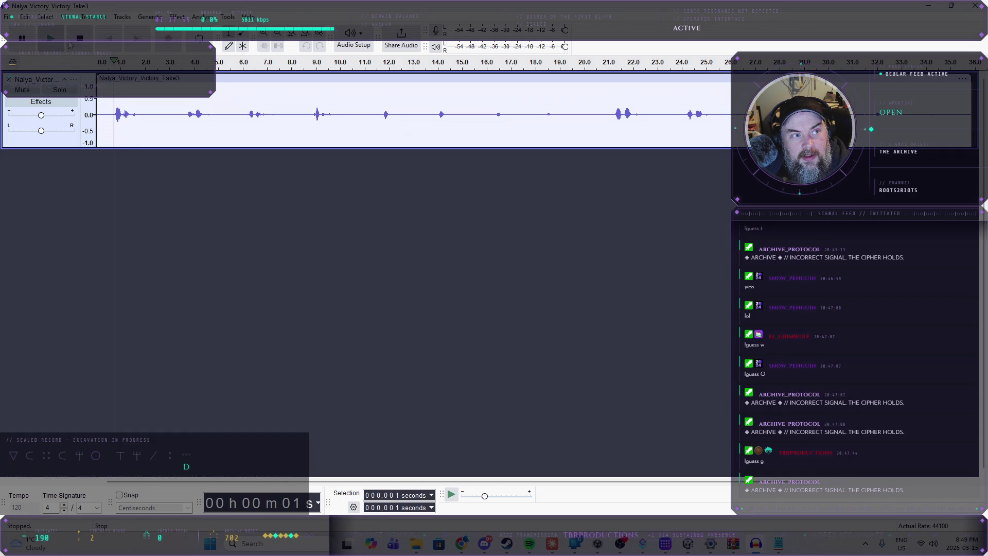
key(space)
key(space)
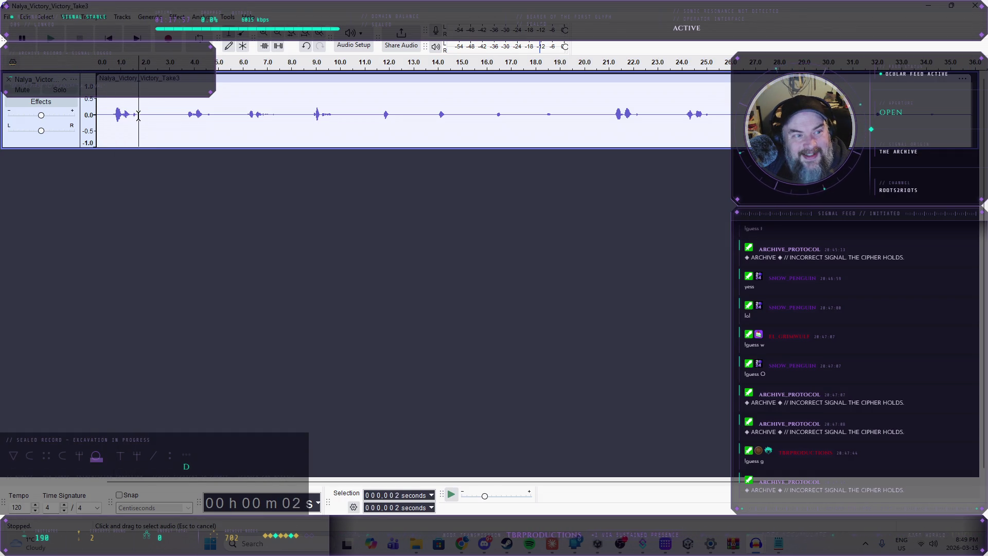
drag(138, 114, 112, 118)
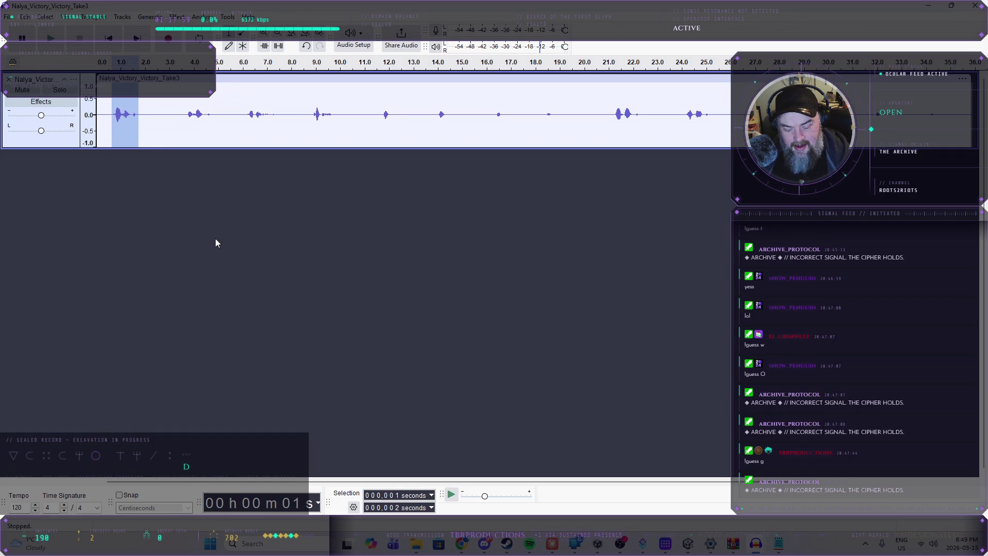
click(116, 201)
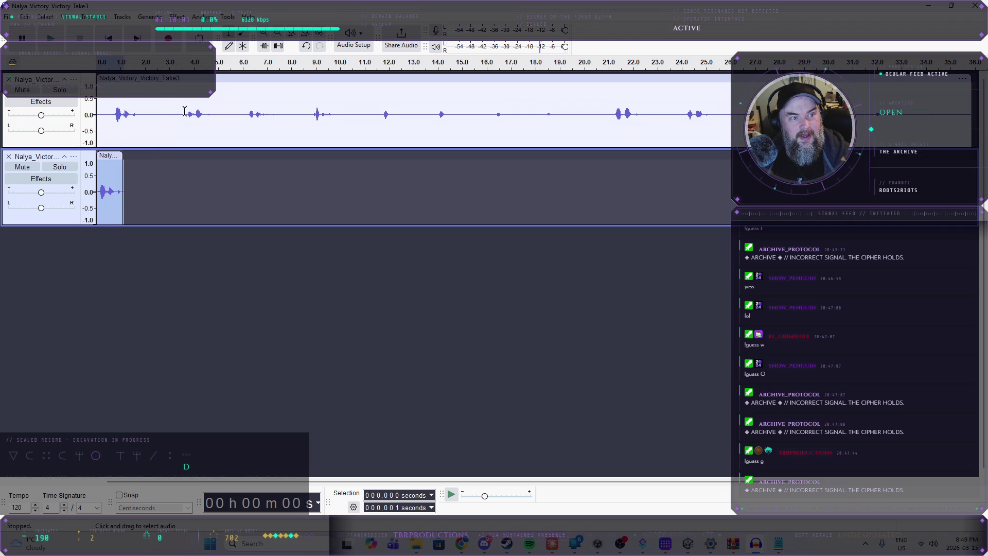
- Copy the 6.0–7.2 s phrase of the take into its own new track
click(186, 111)
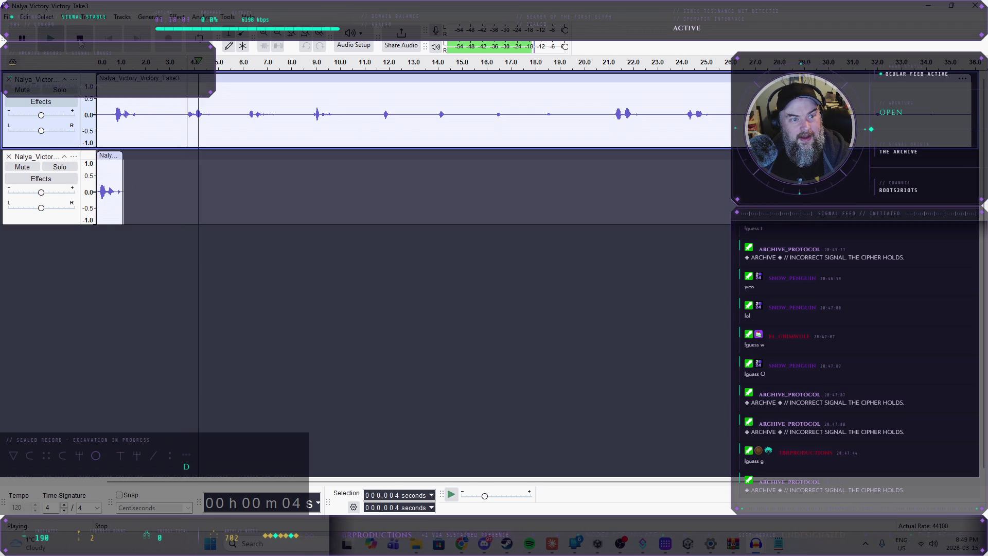
click(246, 115)
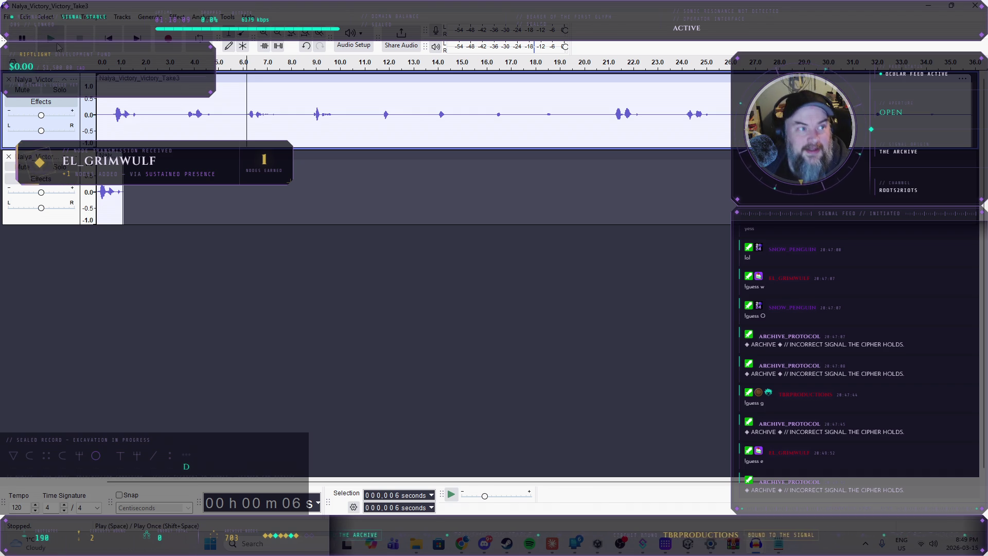
click(50, 42)
click(81, 41)
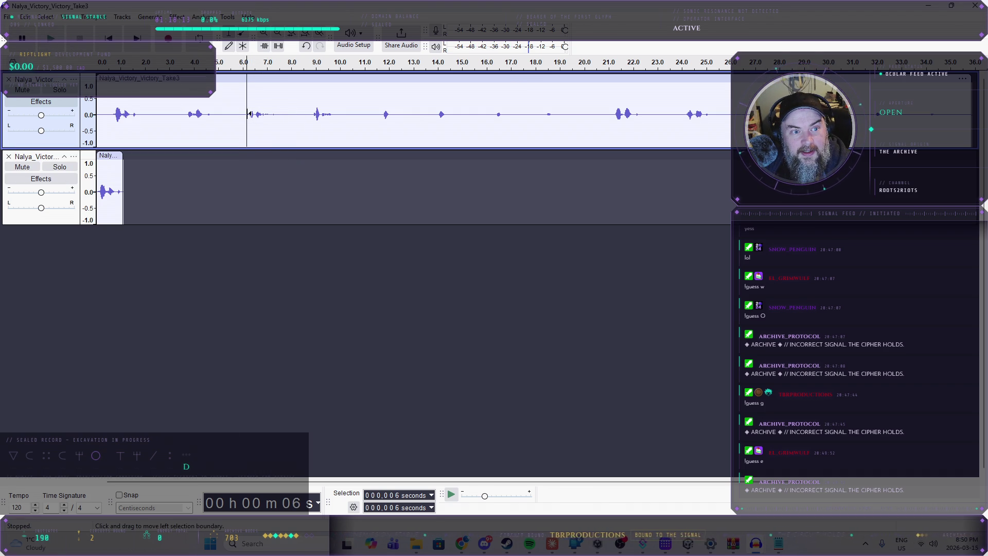
drag(245, 114, 275, 118)
key(ctrl+c)
click(137, 264)
key(ctrl+v)
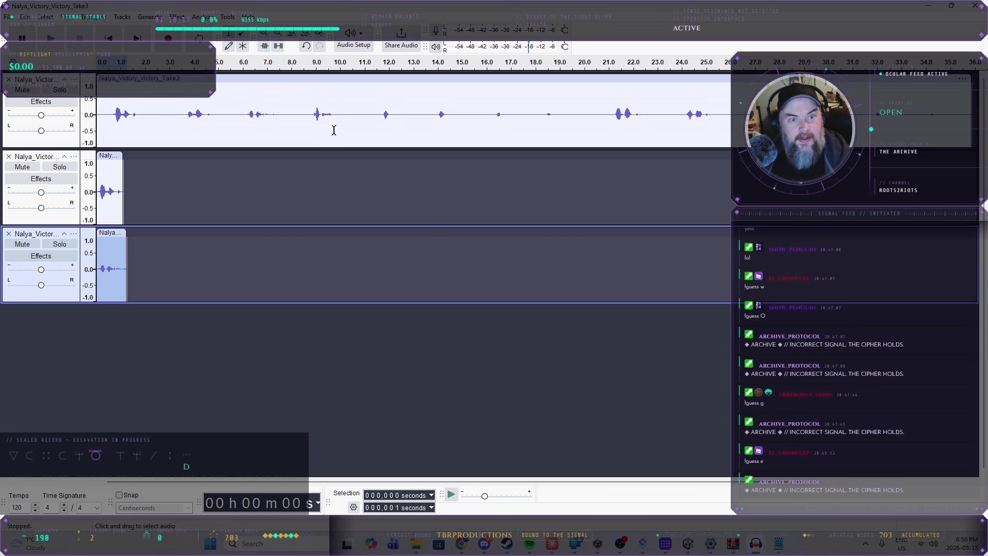
- Audition from 9 s and 11.9 s, then paste the short line near 12 s as a new track
click(312, 114)
click(50, 38)
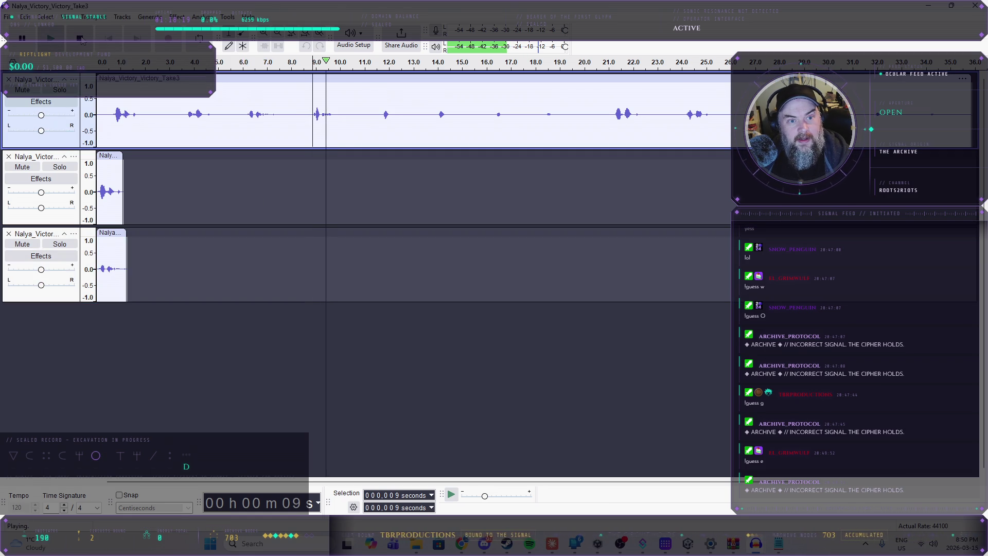
click(80, 38)
click(382, 113)
click(50, 38)
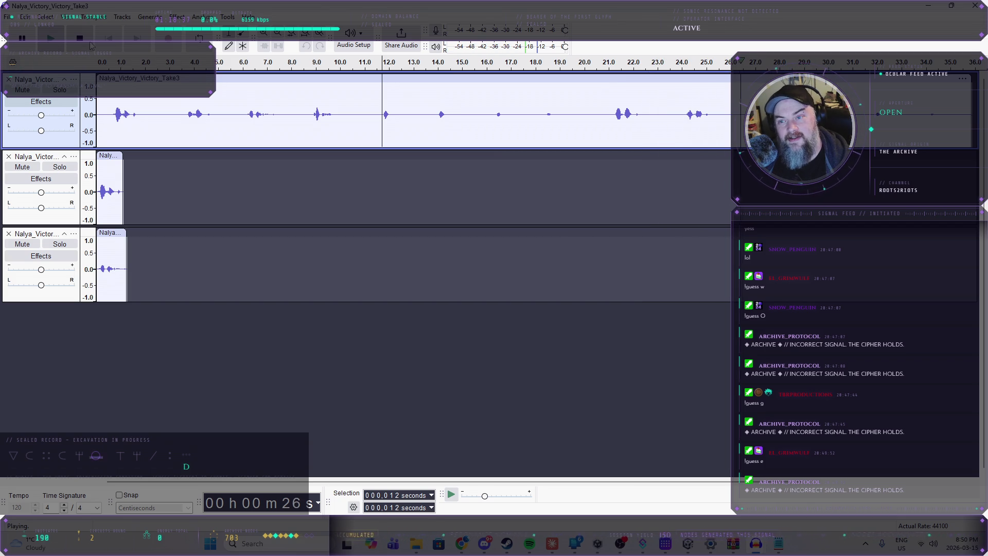
key(space)
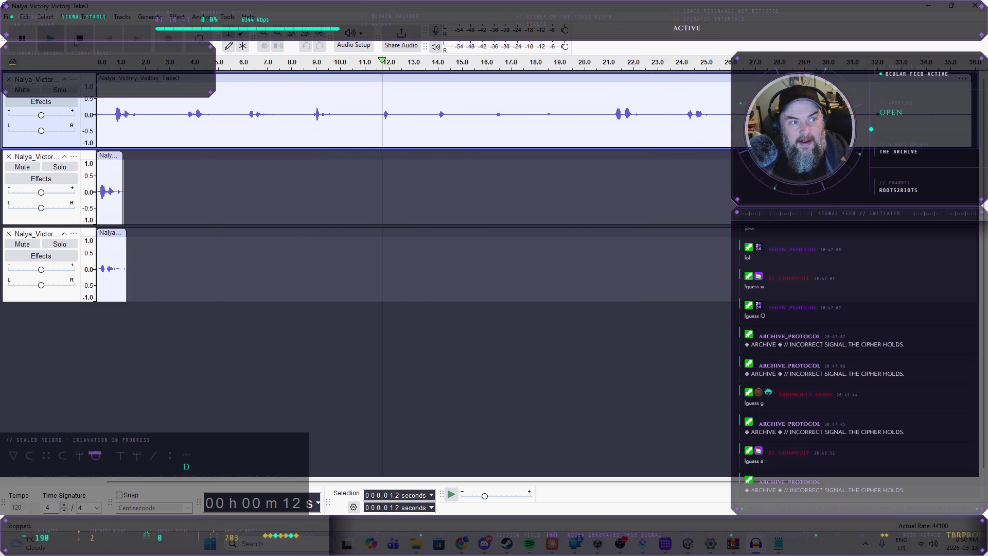
drag(393, 113, 380, 113)
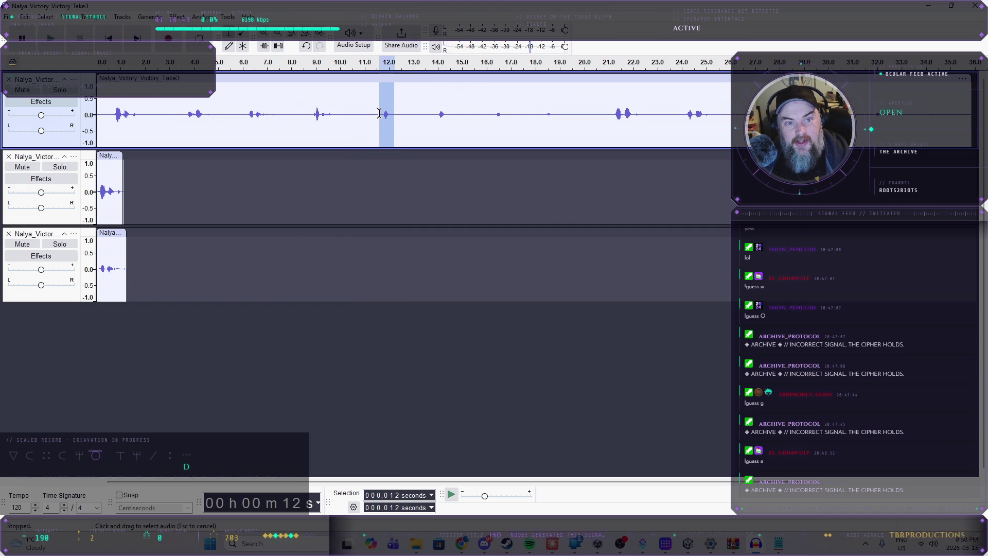
click(82, 346)
key(ctrl+v)
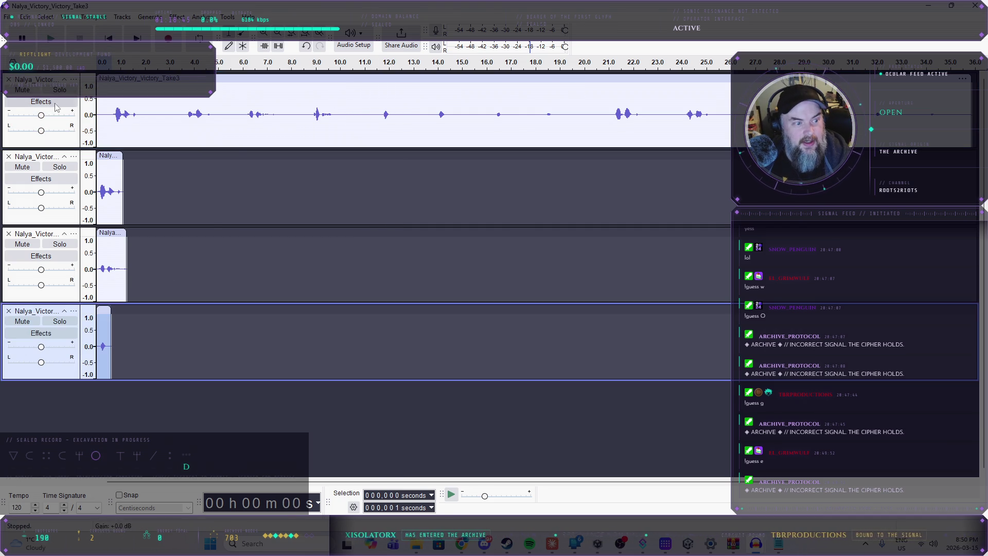
- Remove the long original take track and solo the first short clip
click(9, 81)
click(9, 81)
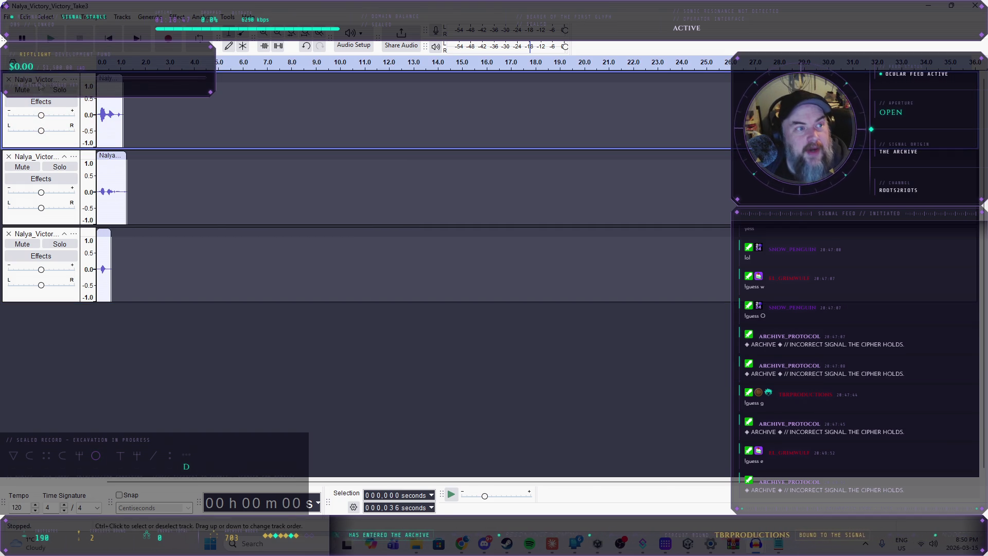
click(60, 89)
- Export the first clip as Nalya_Victory_Victory_1.ogg and delete its track
click(8, 17)
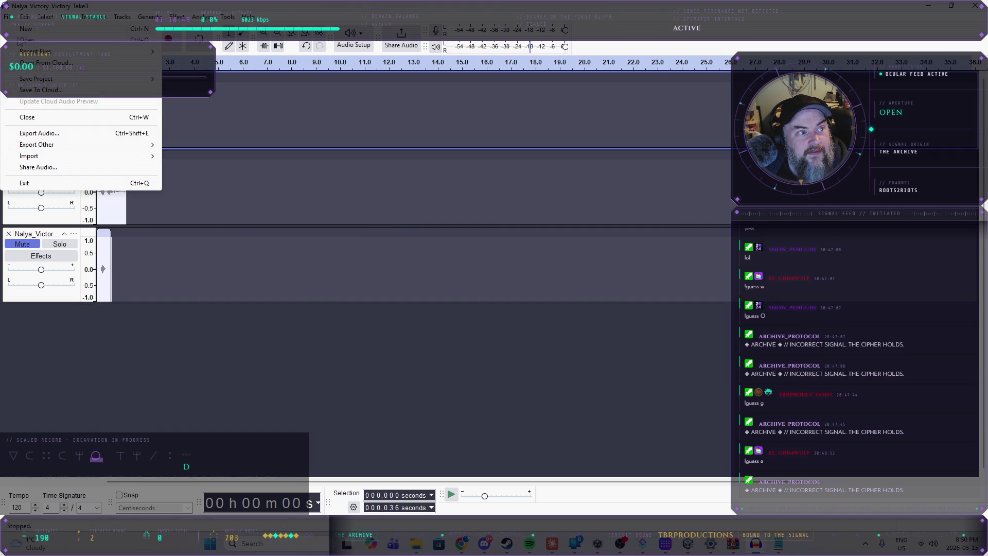
click(39, 133)
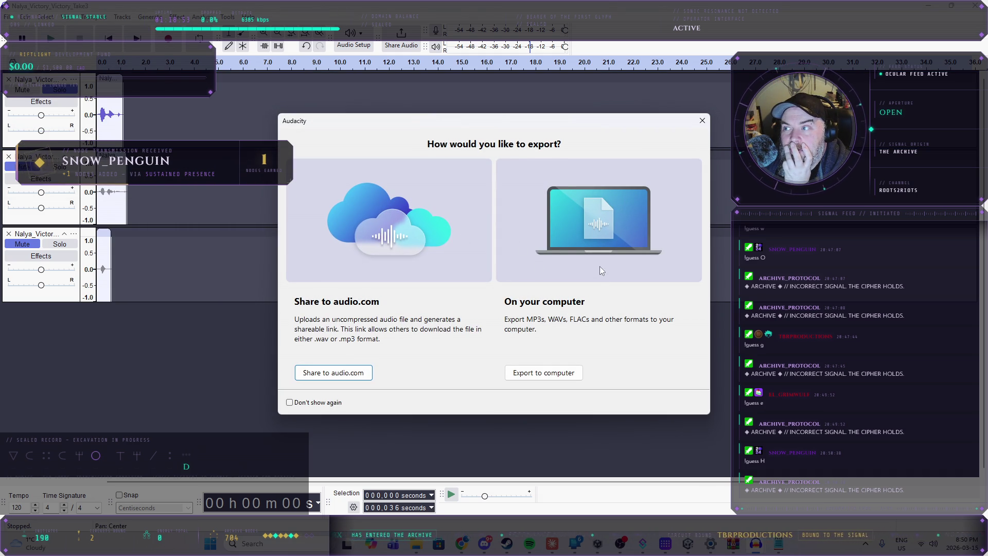
click(545, 373)
drag(486, 175, 468, 175)
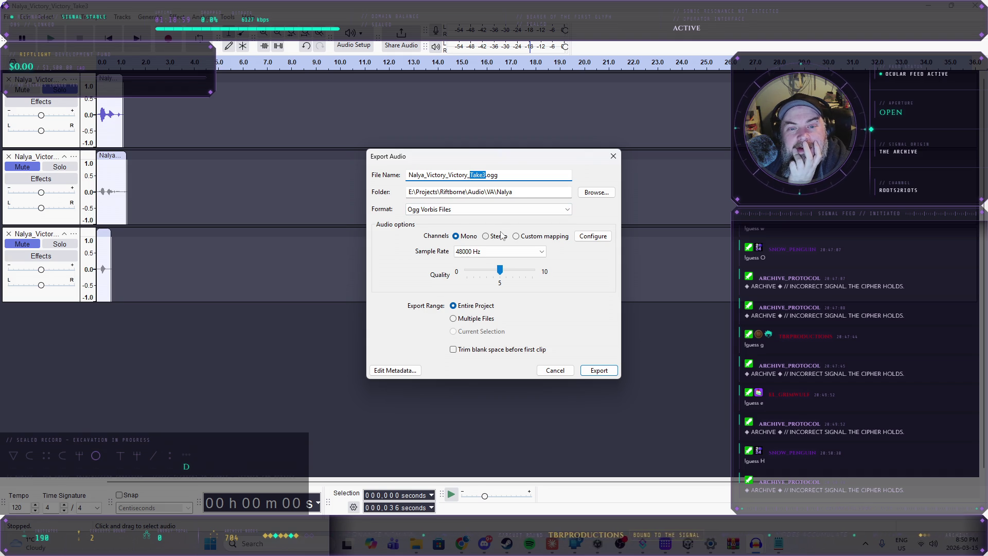
text(1)
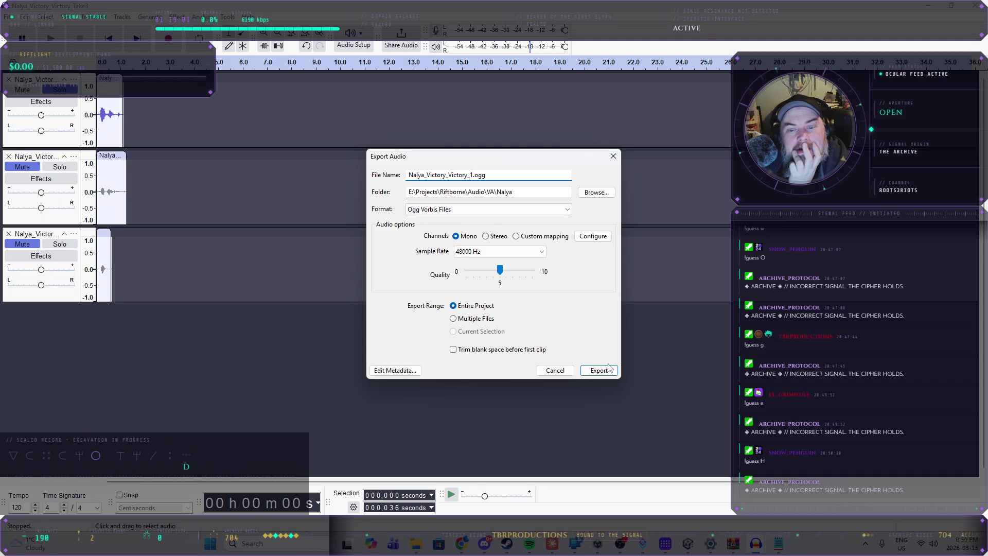
click(600, 370)
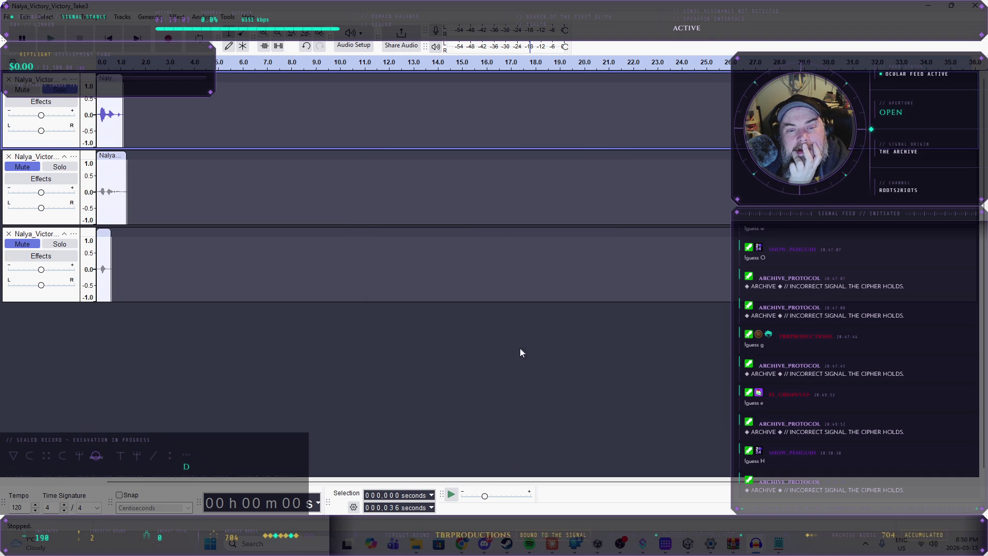
click(8, 80)
- Export the second clip as Nalya_Victory_Victory_2.ogg and delete its track
click(7, 17)
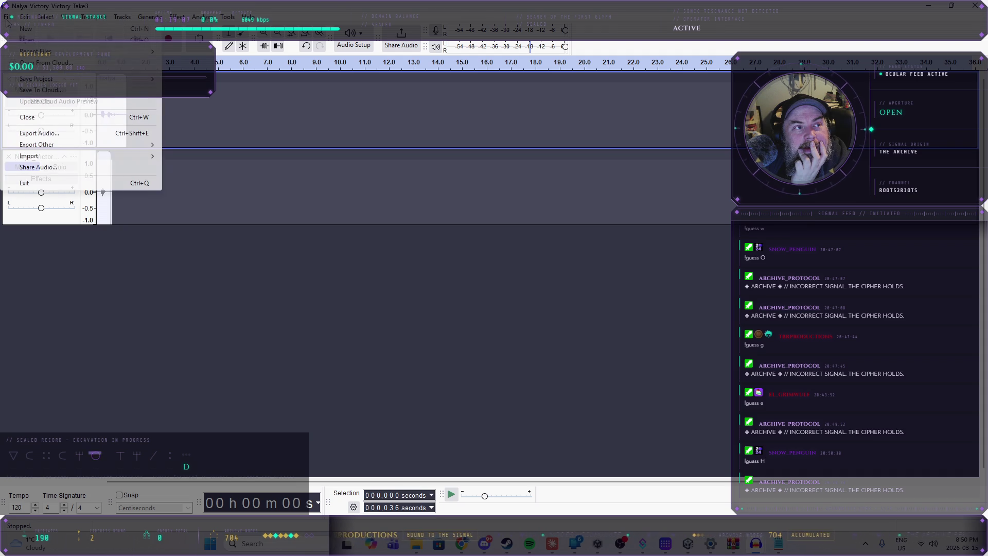
click(39, 133)
click(542, 372)
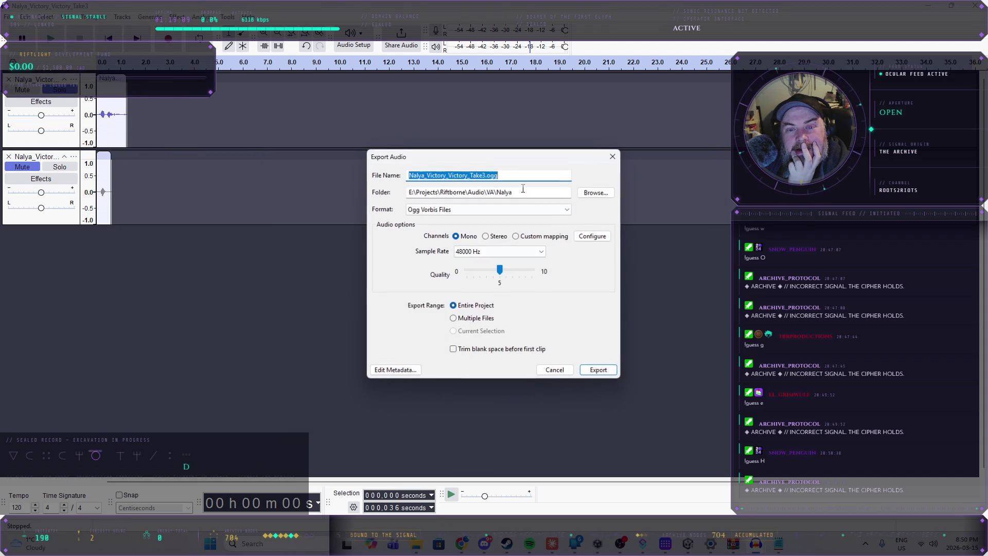
drag(470, 174, 485, 174)
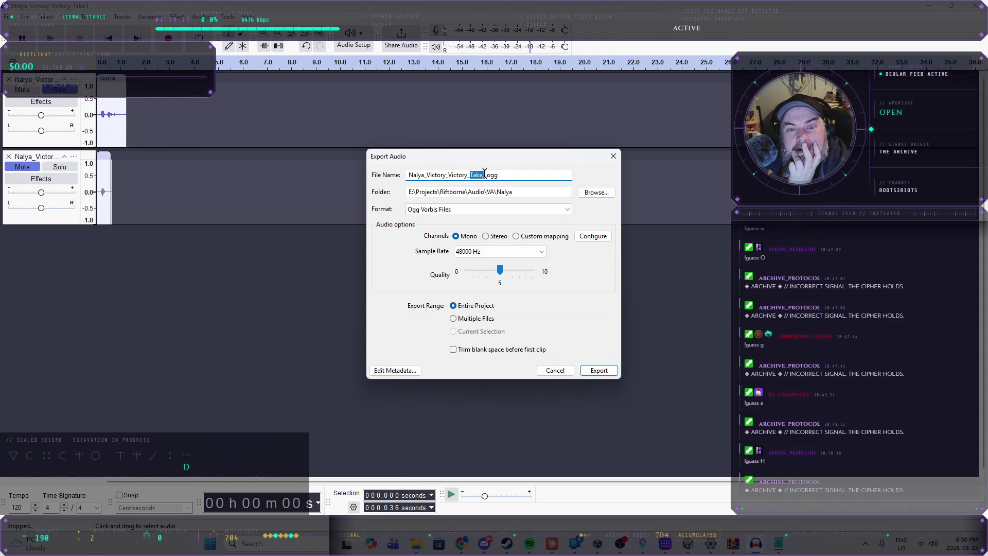
text(2)
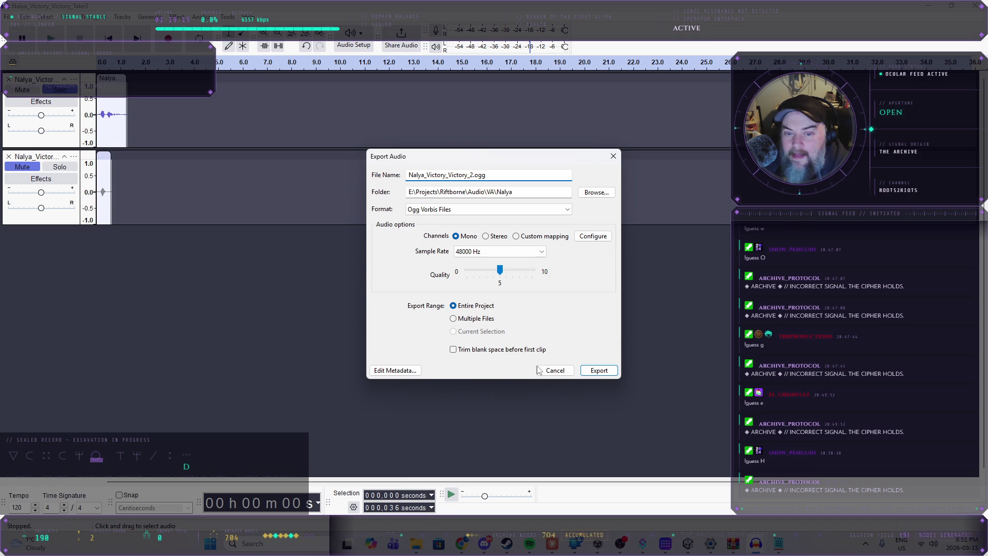
click(599, 370)
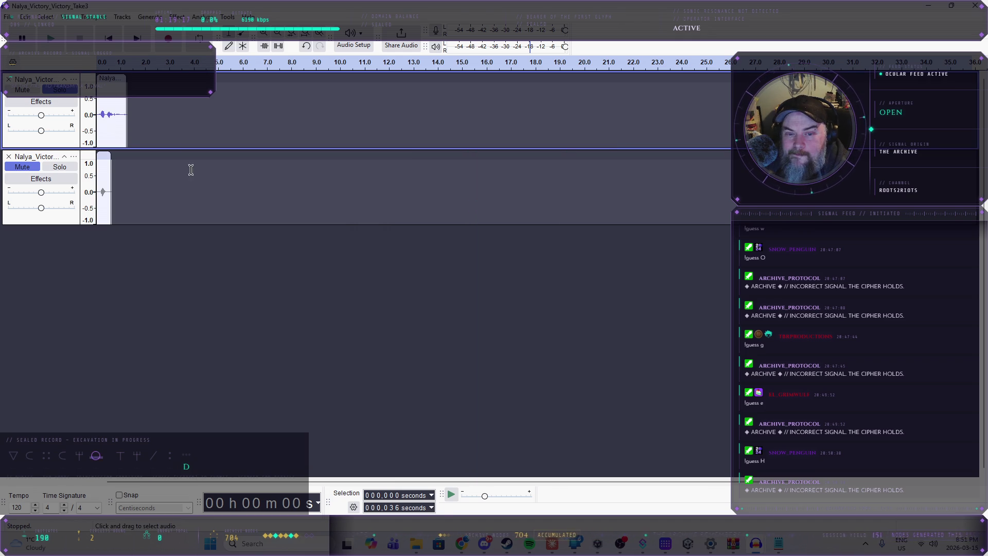
click(9, 80)
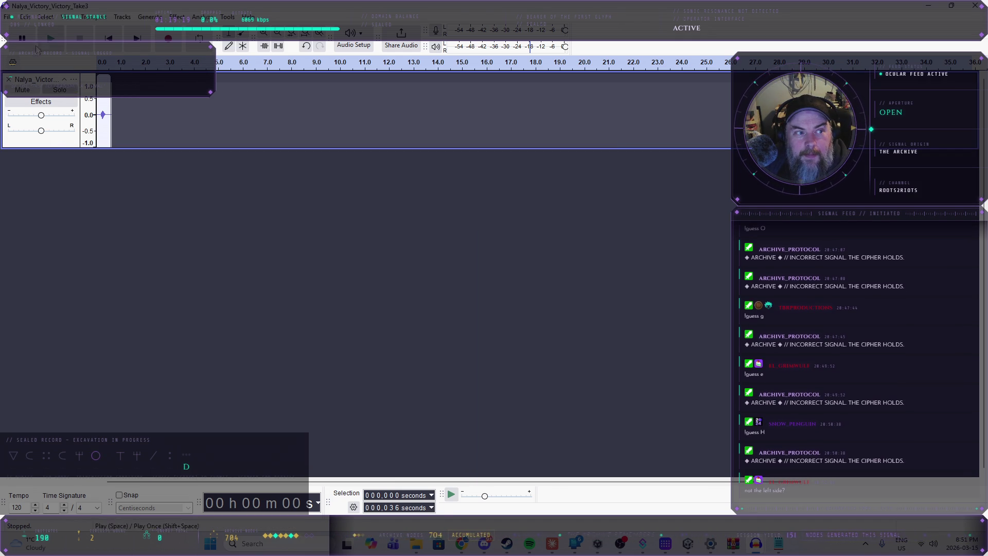
- Export the last clip as Nalya_Victory_Victory_3.ogg, then delete its track
click(7, 17)
click(78, 132)
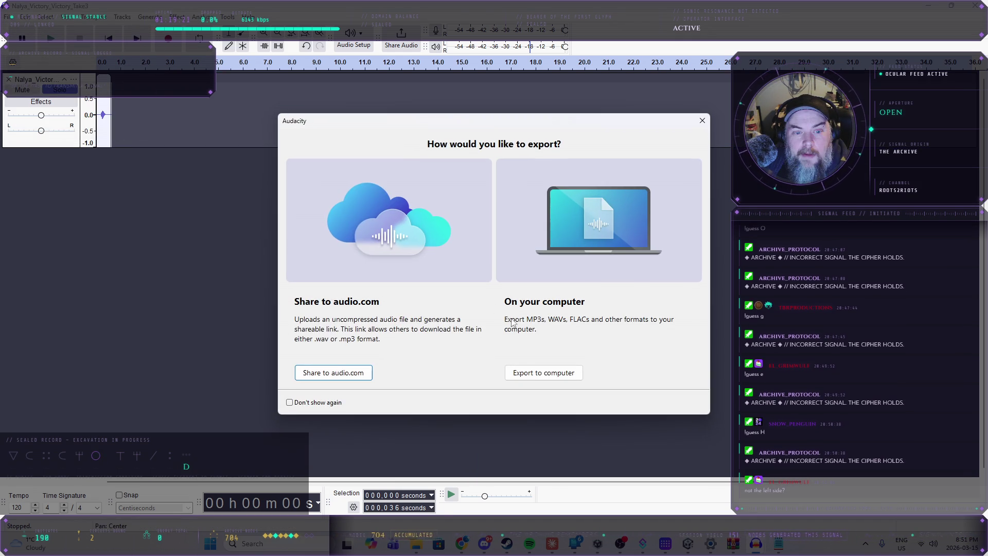
click(548, 375)
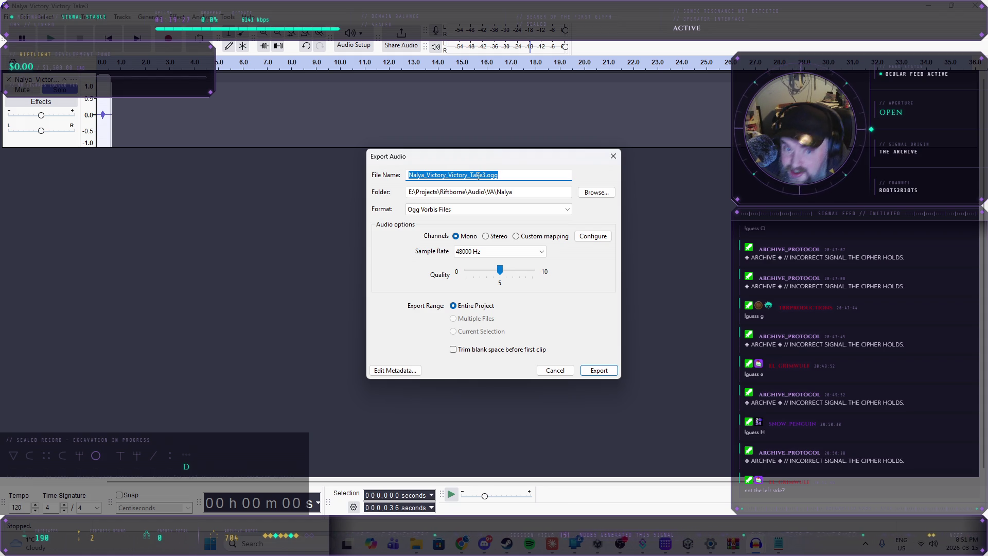
drag(469, 176, 481, 178)
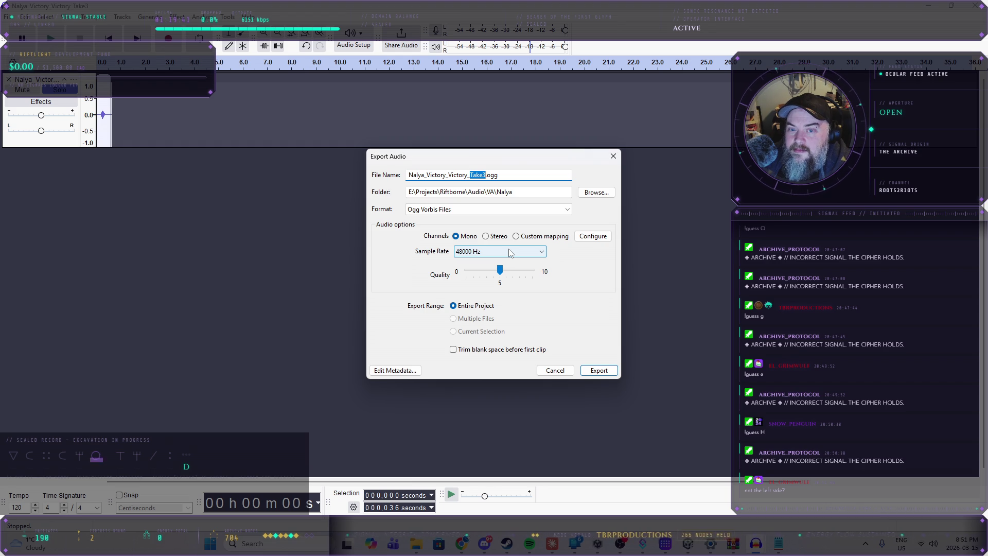
key(BackSpace)
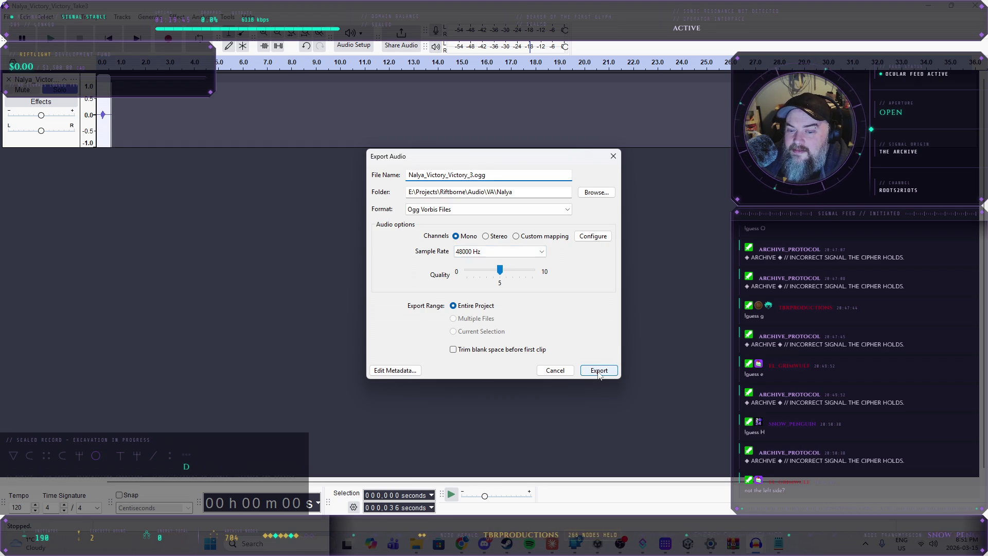
click(598, 371)
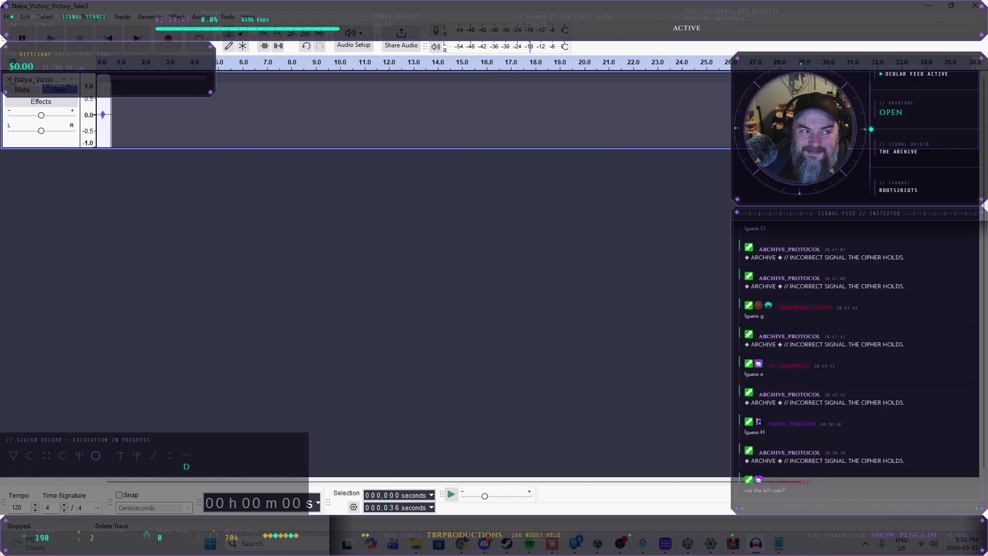
click(9, 80)
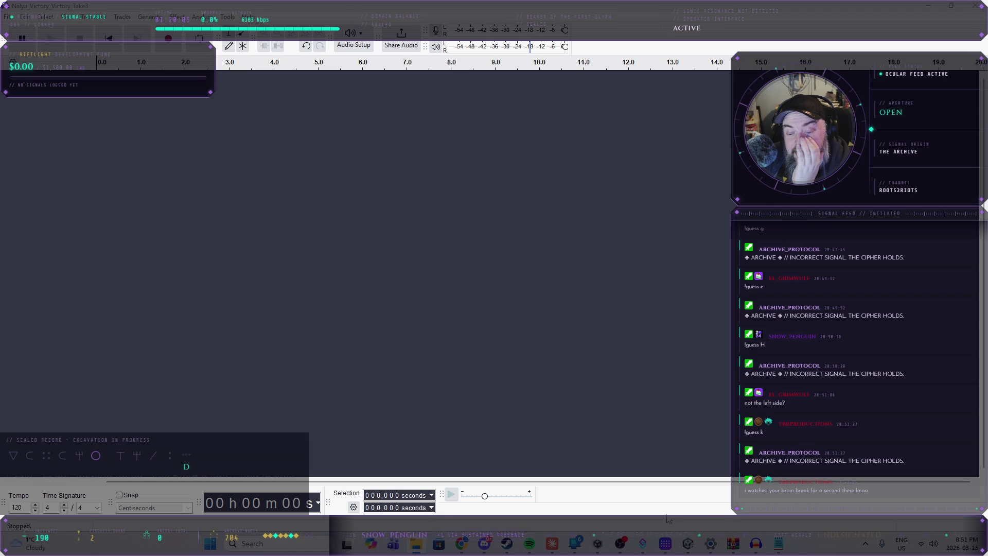
- Switch from Audacity back to the Unity editor showing Nalya's barks audio folder
mouse_move(623, 546)
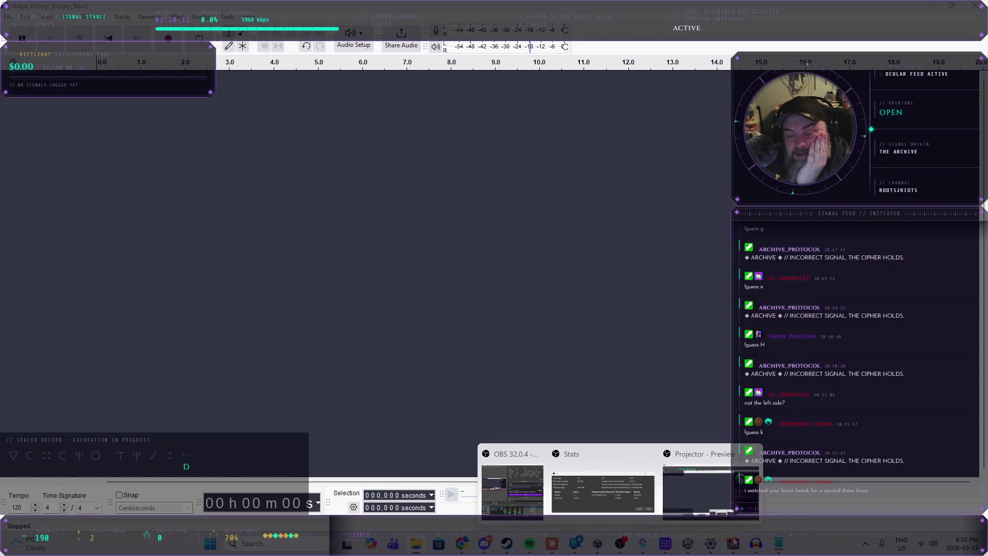
mouse_move(721, 540)
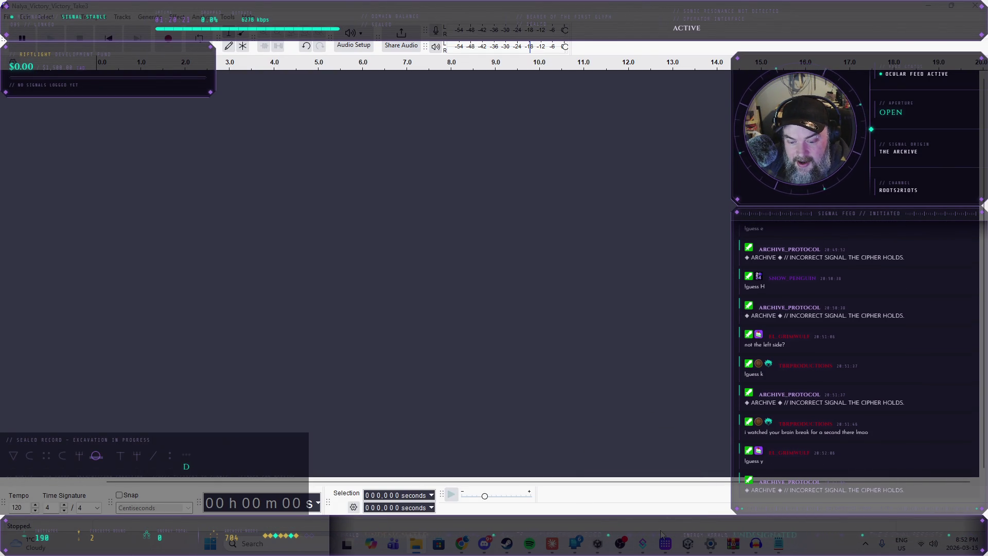
click(690, 544)
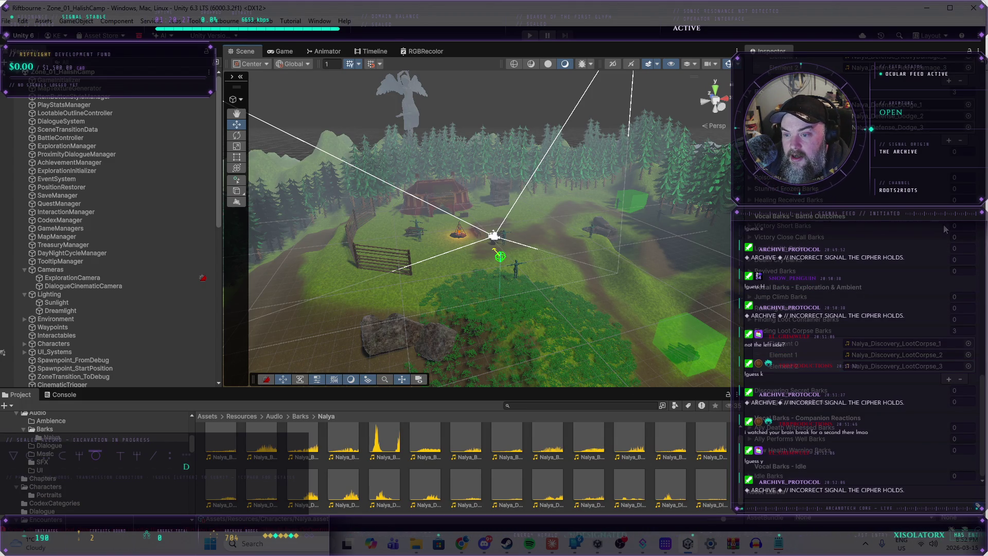
- Expand Victory Short Barks in the Inspector and add three empty clip slots
click(751, 226)
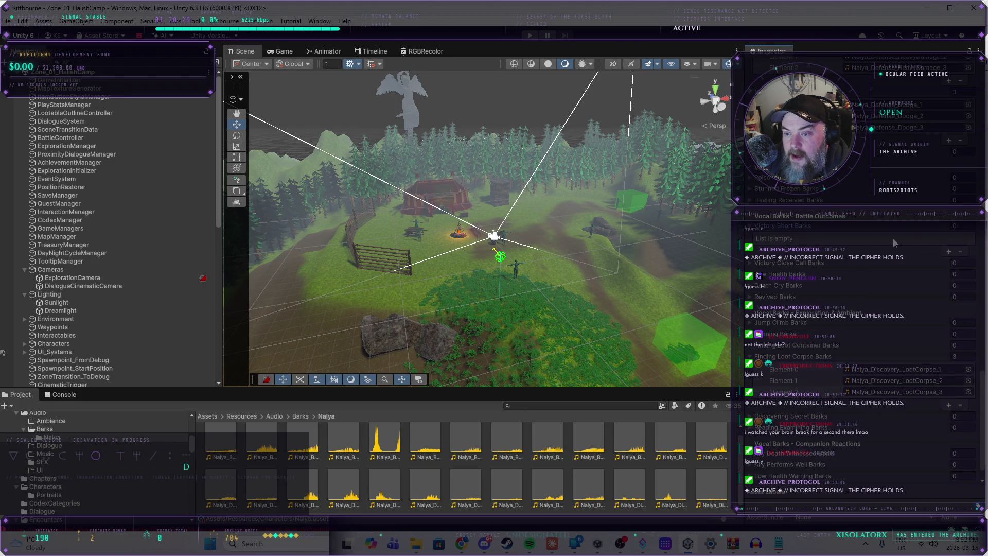
click(948, 251)
click(948, 263)
click(948, 273)
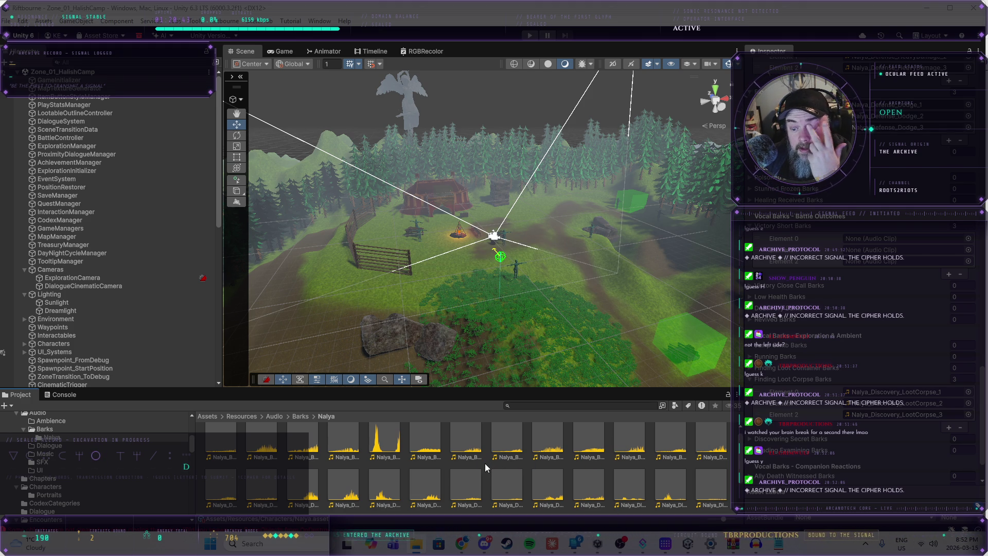
scroll(485, 463, down, 1)
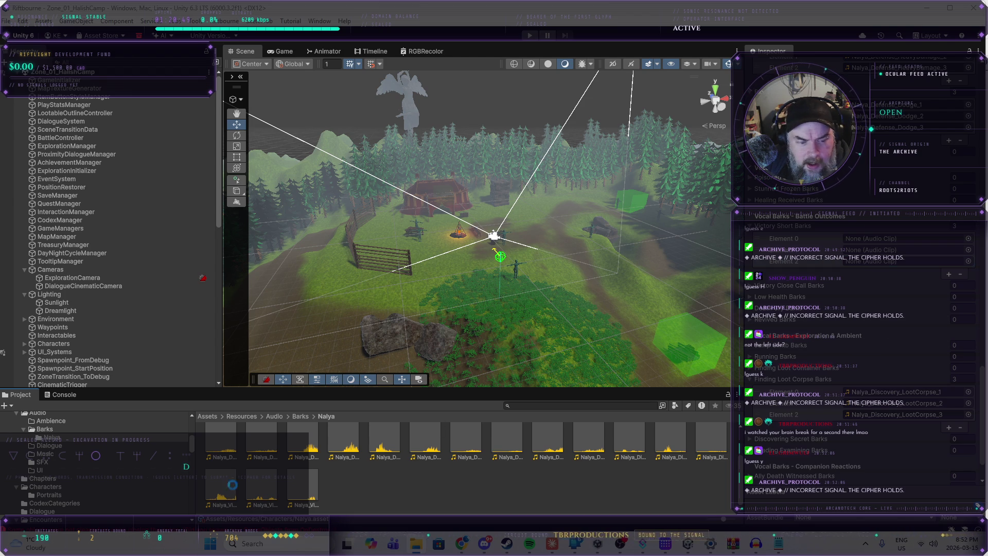
- Assign the three Nalya_Victory_Victory clips to Victory Short Barks Elements 0, 1 and 2
scroll(226, 488, up, 1)
drag(222, 488, 905, 238)
scroll(221, 473, down, 1)
drag(262, 486, 905, 250)
drag(303, 486, 905, 261)
- Scroll through Nalya's bark lists and expand Running Barks, which shows 'List is empty'
scroll(813, 442, down, 3)
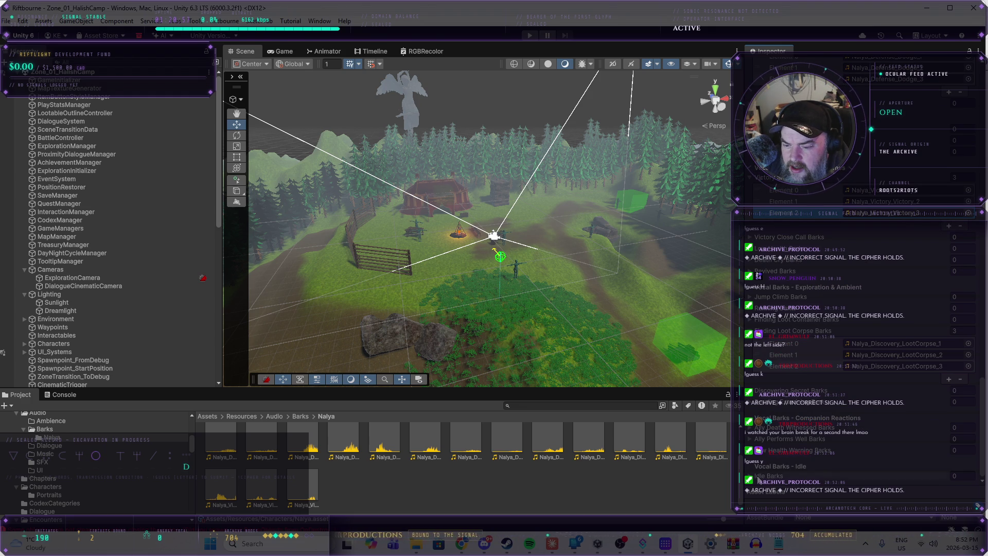
scroll(841, 446, down, 2)
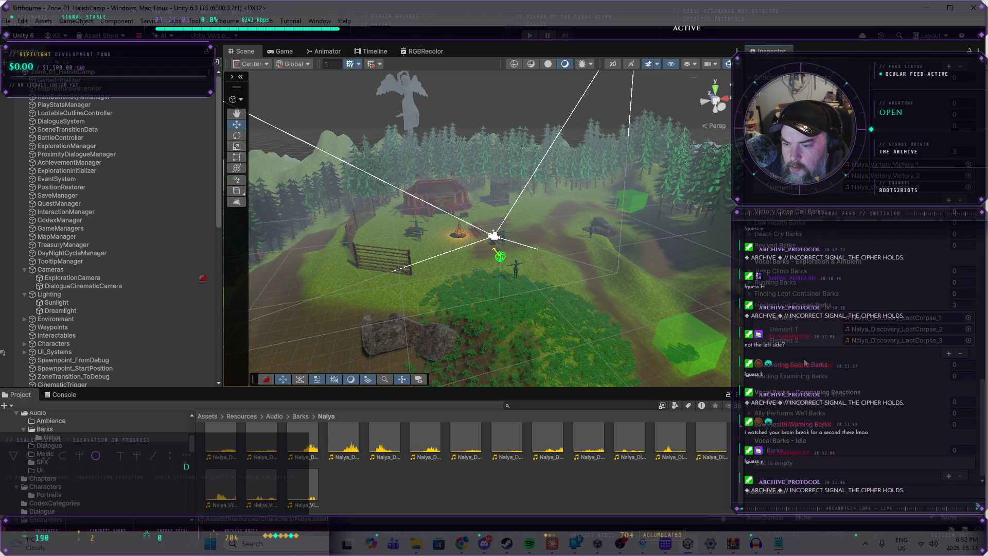
scroll(787, 289, up, 5)
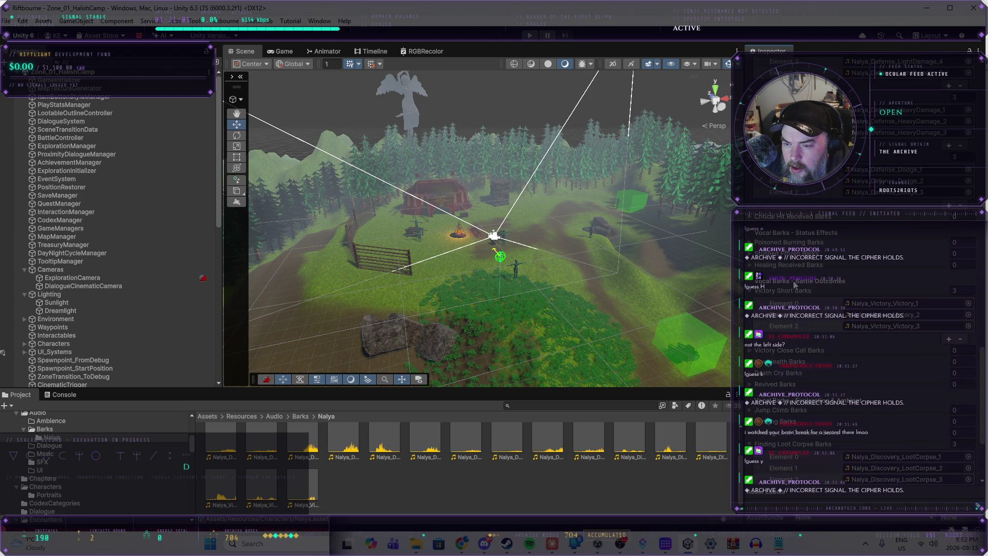
scroll(793, 283, up, 15)
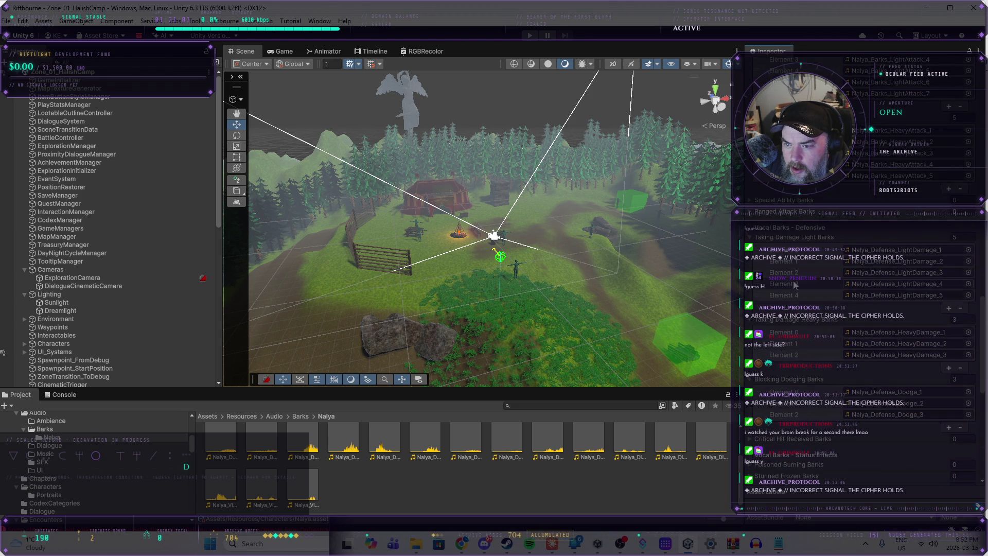
scroll(793, 280, down, 15)
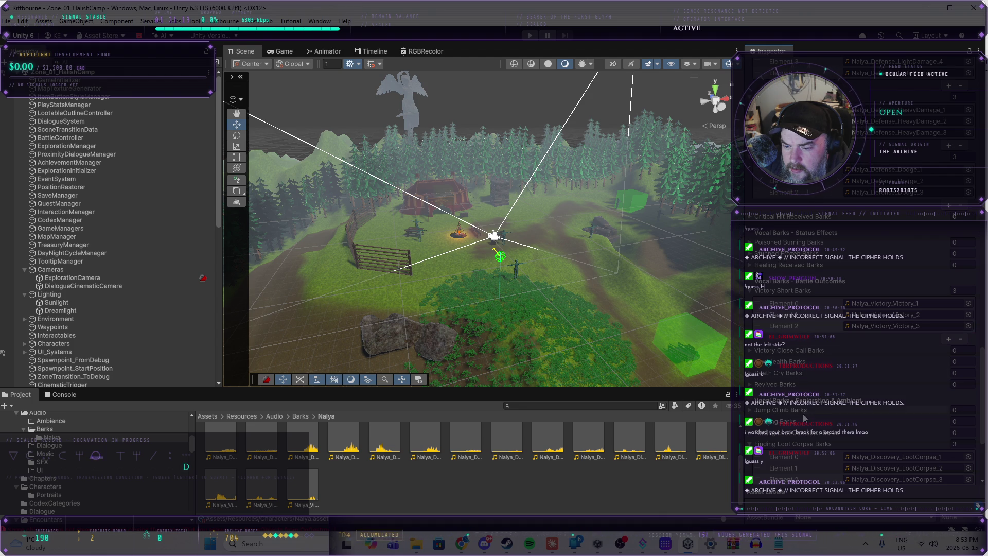
scroll(802, 376, down, 3)
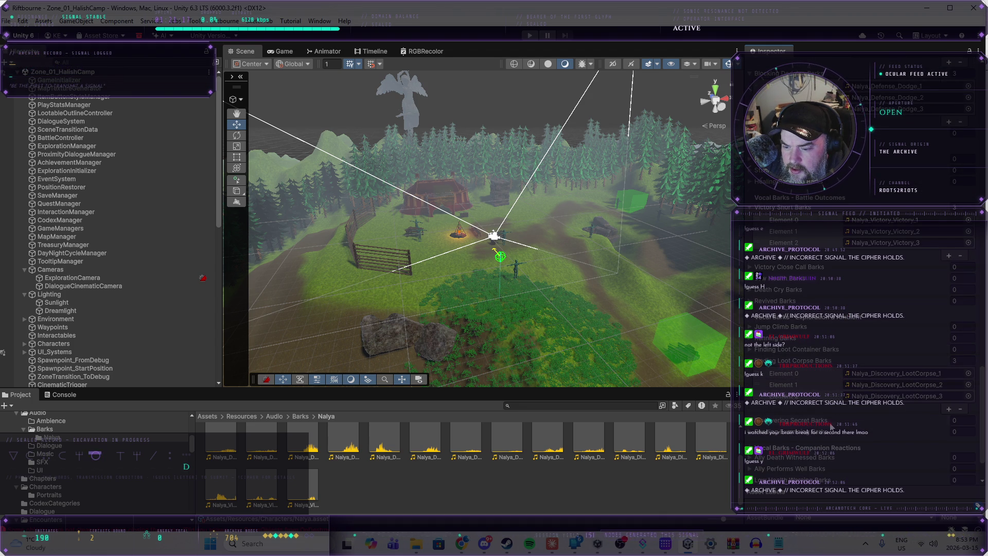
scroll(835, 436, down, 2)
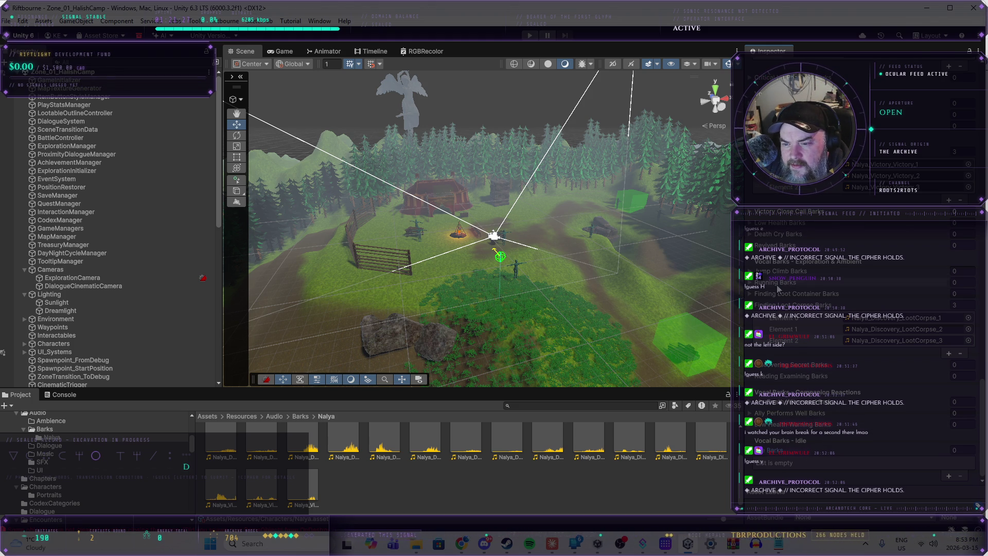
click(750, 283)
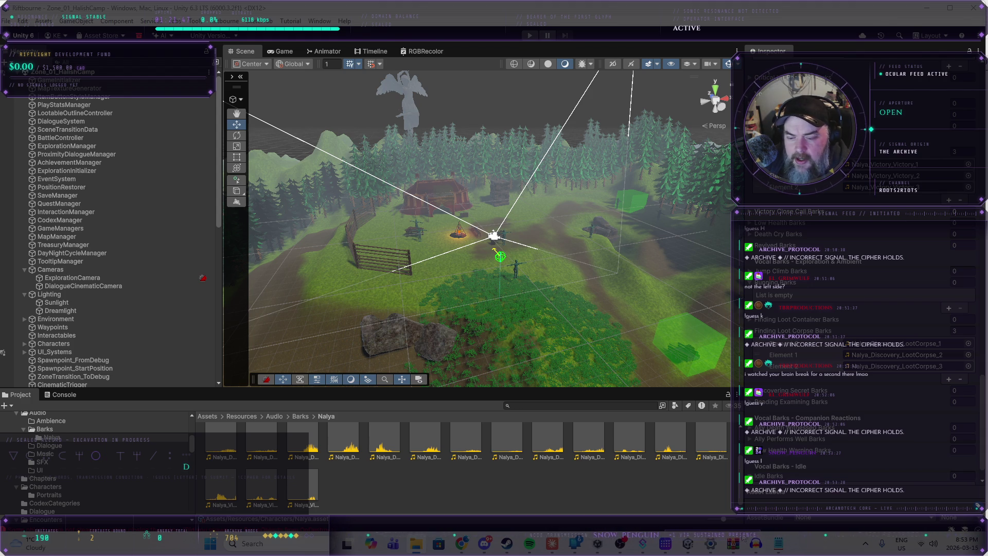
- Import the Nalya_Movement_Run_Take2 recording into Audacity
mouse_move(755, 548)
click(449, 488)
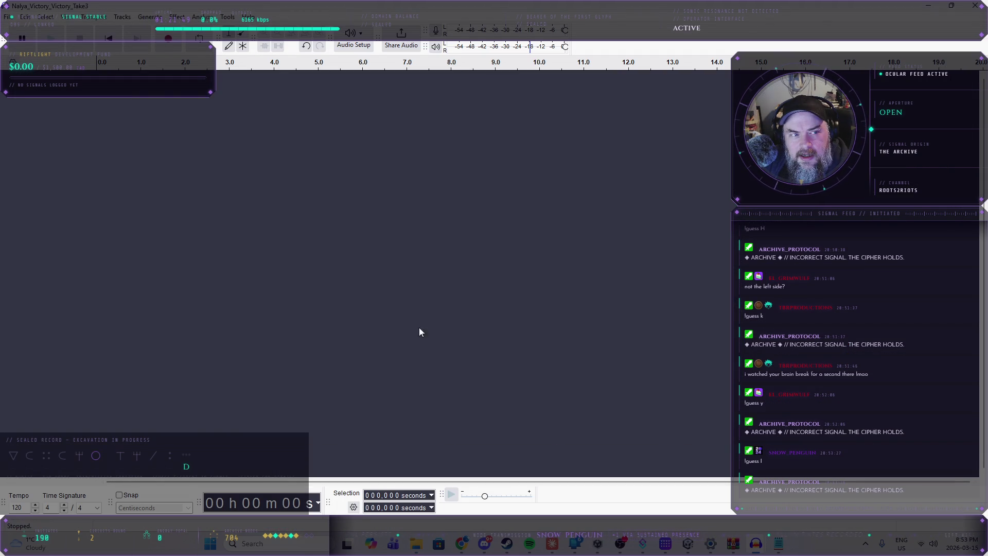
click(7, 17)
click(185, 163)
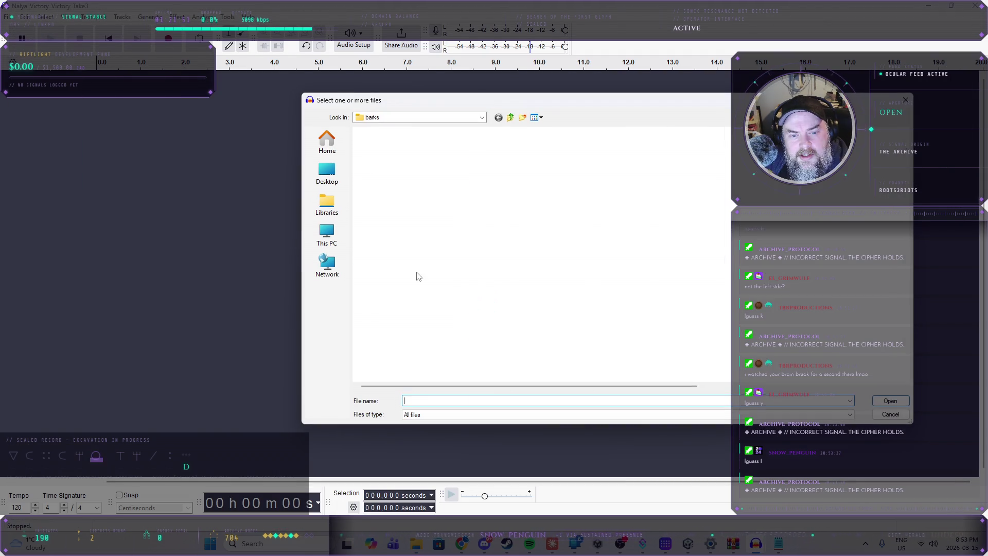
scroll(445, 316, down, 10)
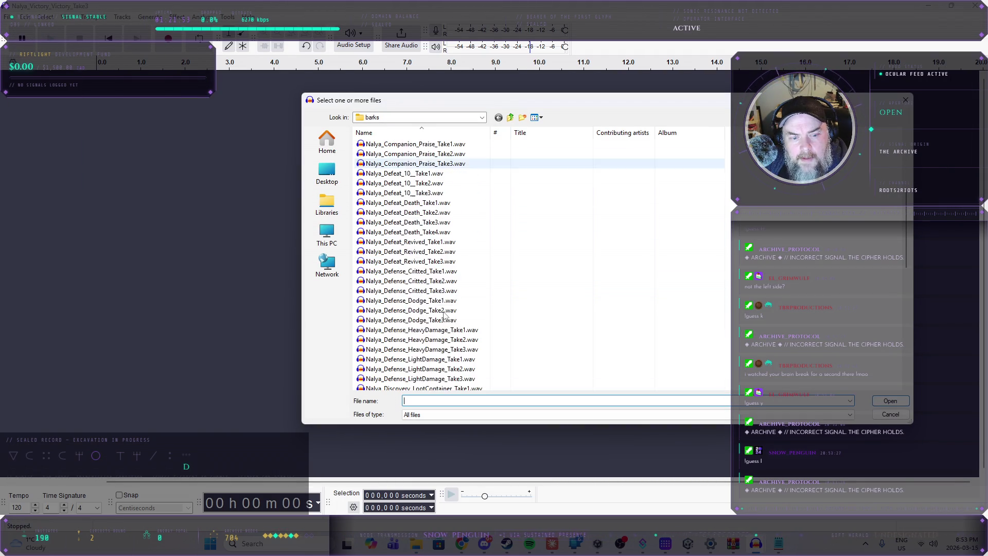
scroll(445, 315, down, 7)
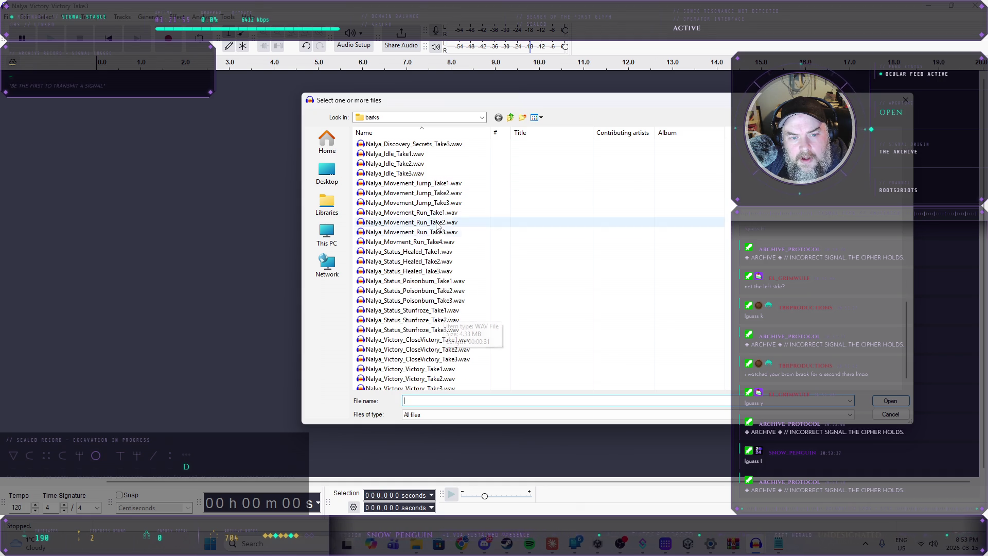
double_click(426, 213)
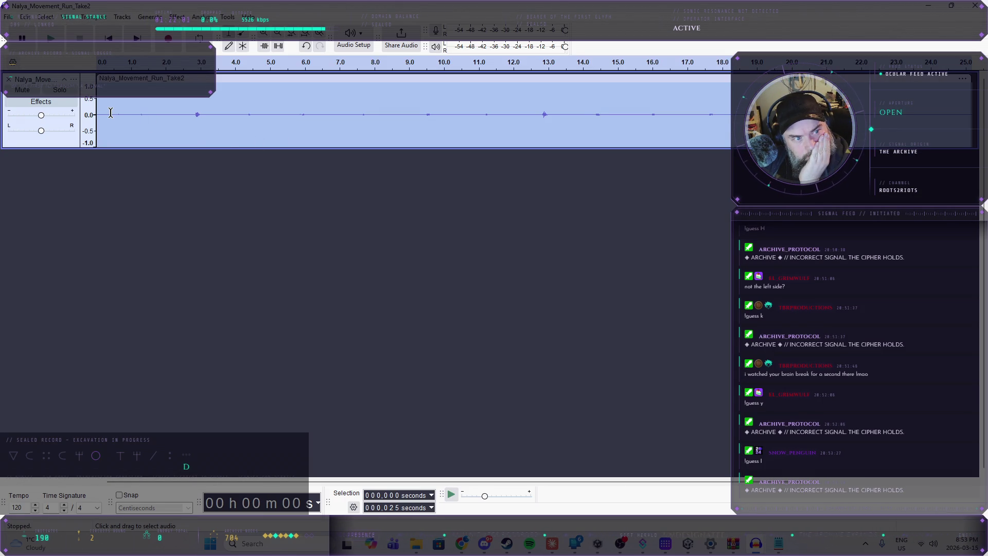
- Play the run take from the start, then close the project without saving
click(110, 112)
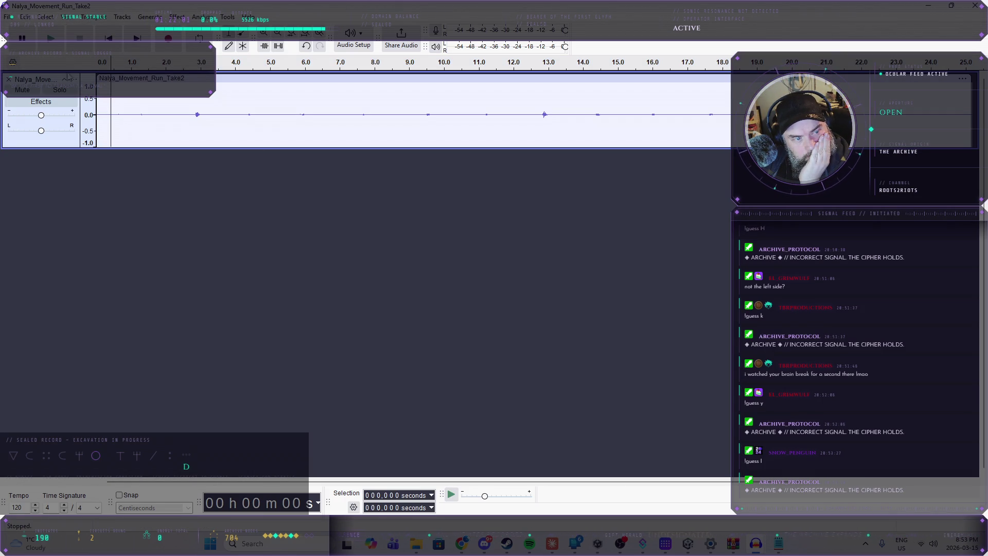
click(45, 46)
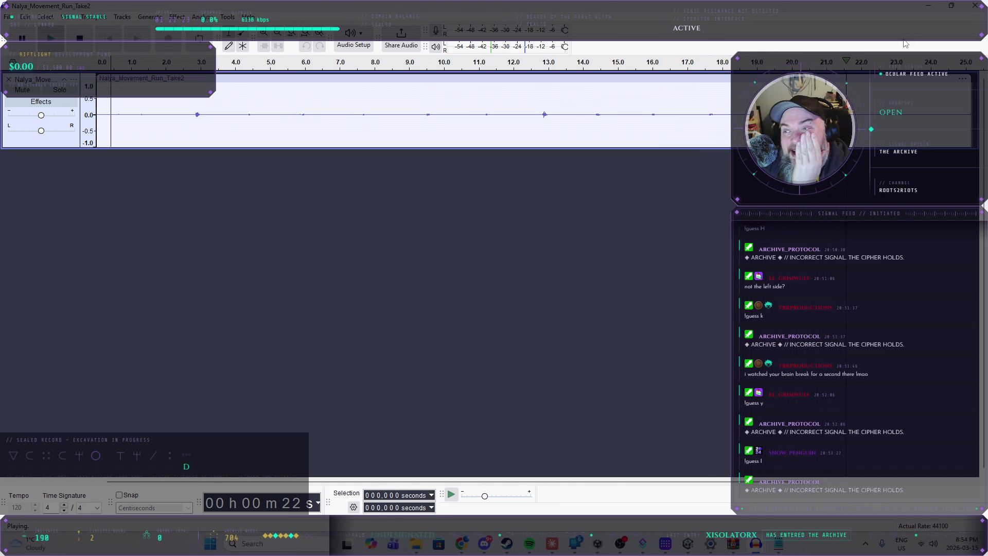
click(974, 6)
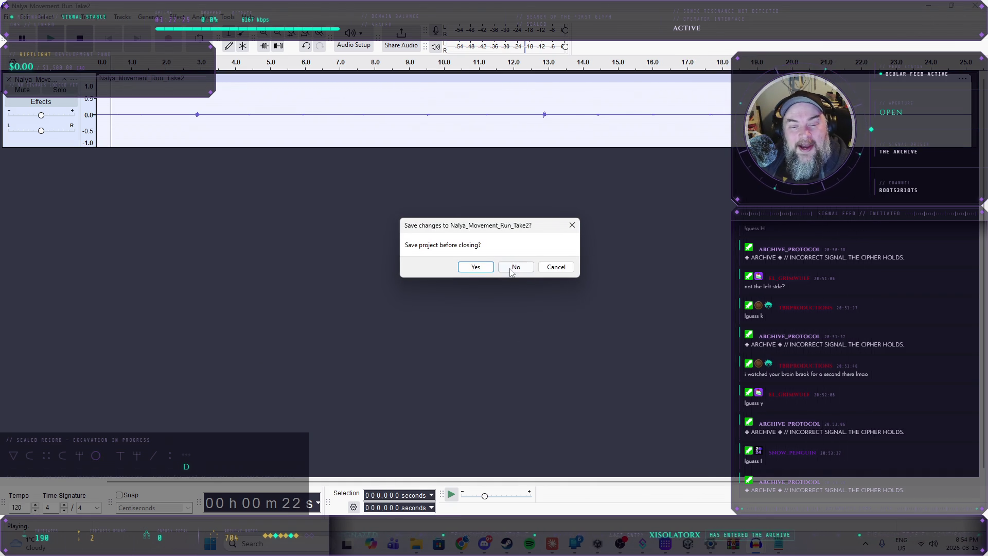
click(515, 267)
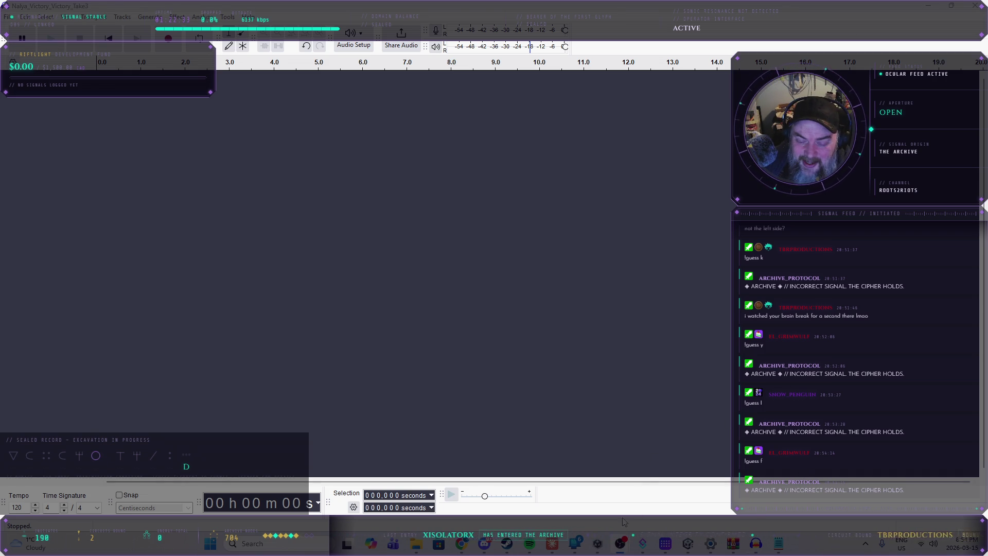
- Switch to Unity and enter Play mode on the Zone_01_HalishCamp scene
mouse_move(635, 551)
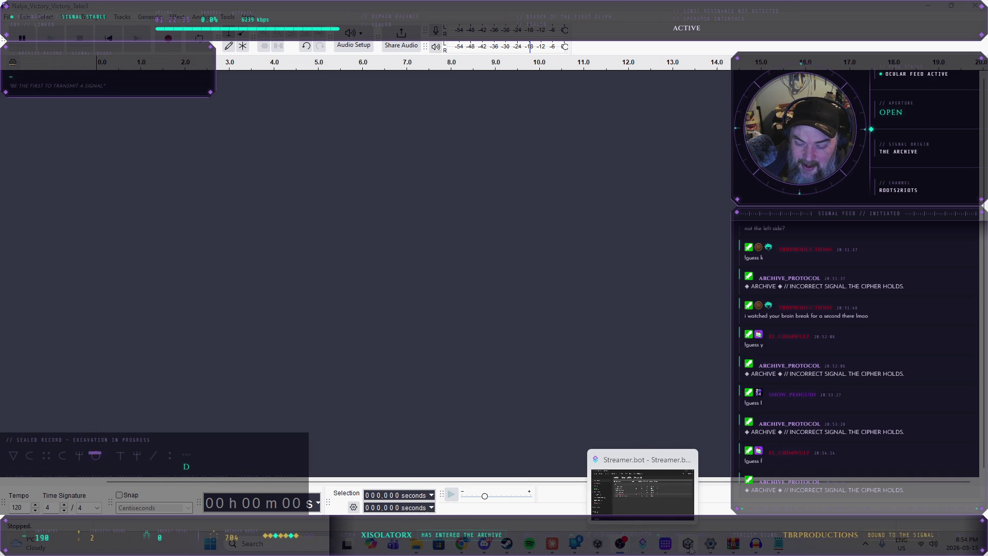
mouse_move(688, 546)
click(677, 486)
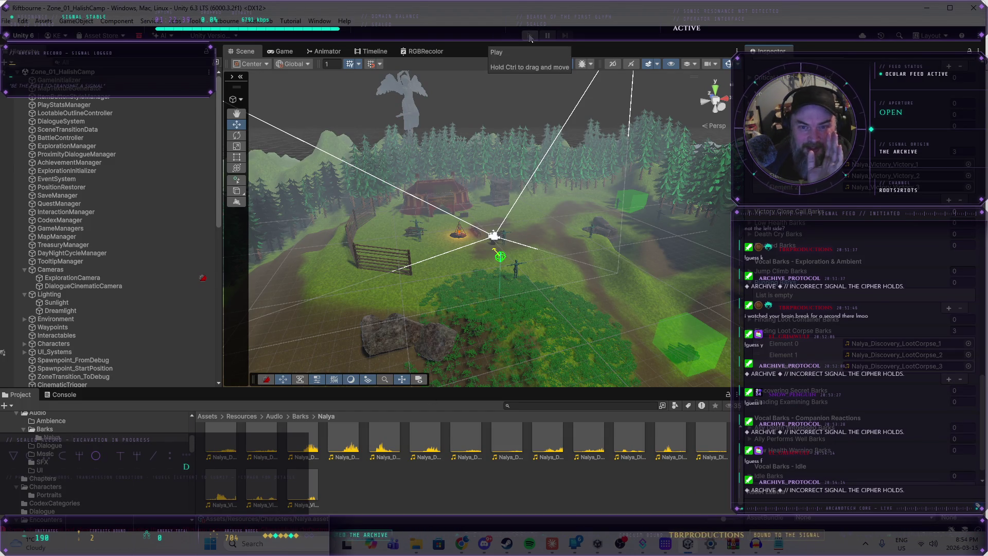
click(530, 36)
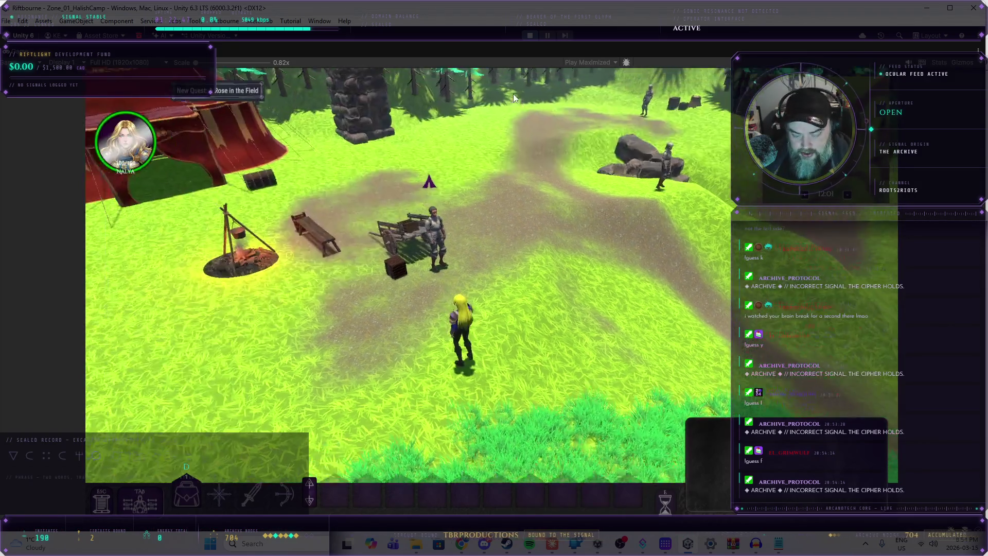
- Run Nalya up the dirt path with W until the fight with two bandits begins
key(w)
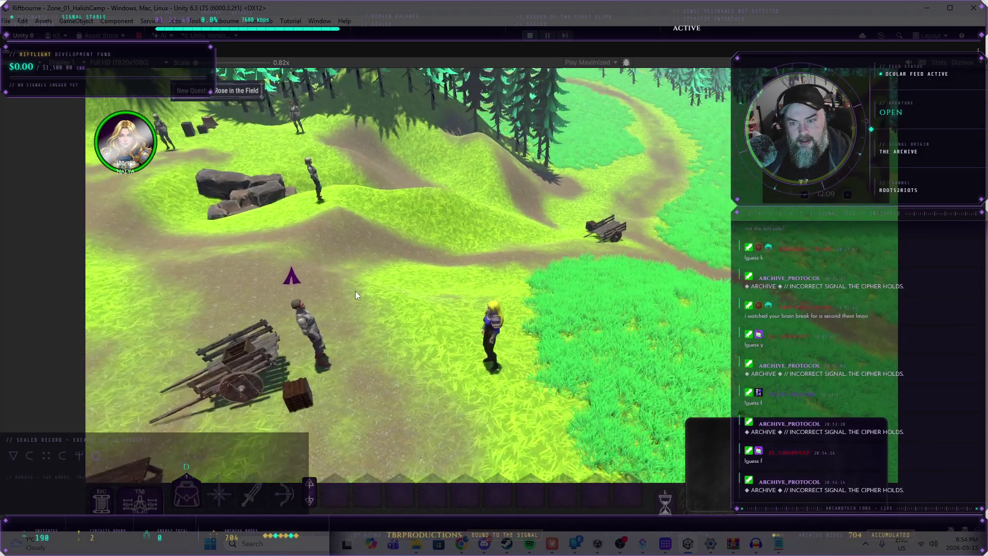
key(w)
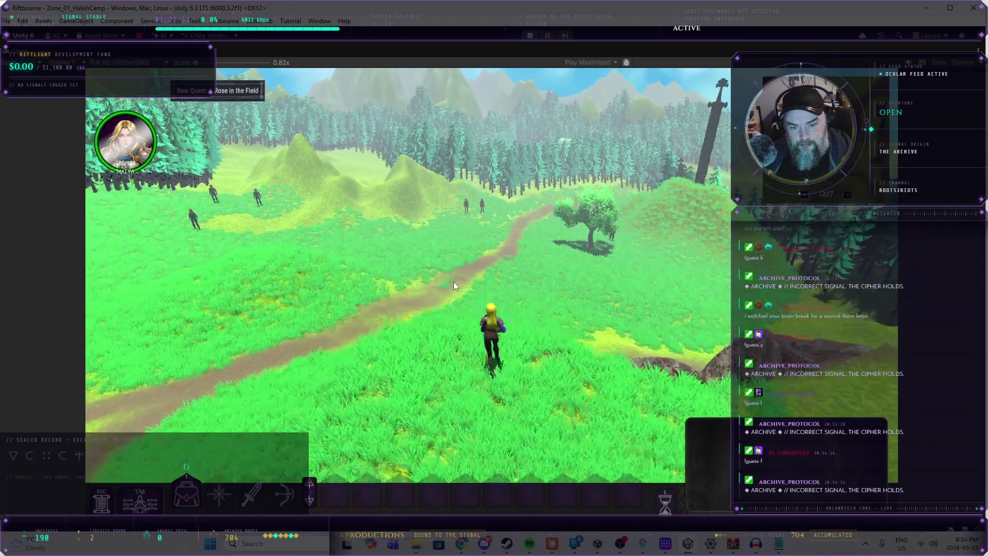
key(w)
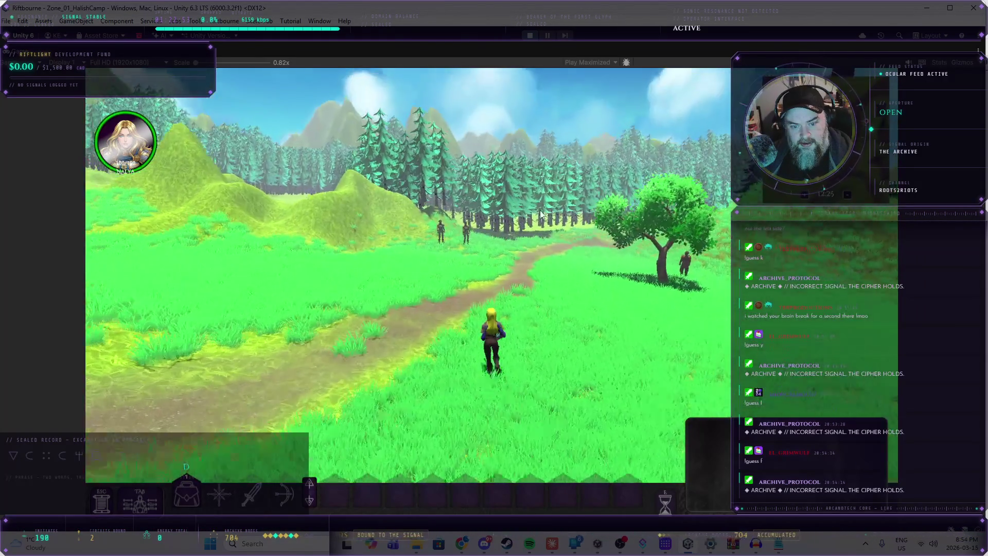
key(w)
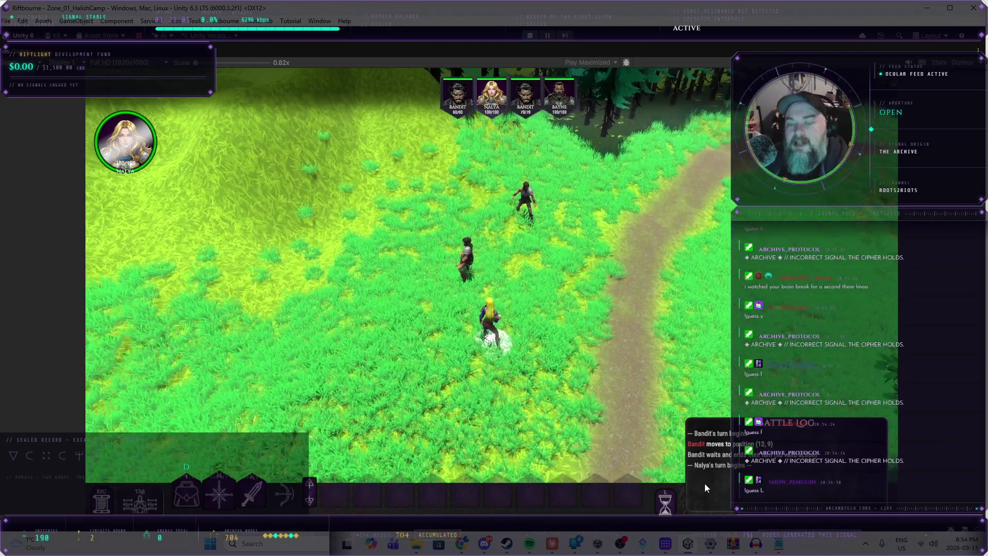
- Trade turns with the bandits, attacking the adjacent Bandit twice
click(665, 503)
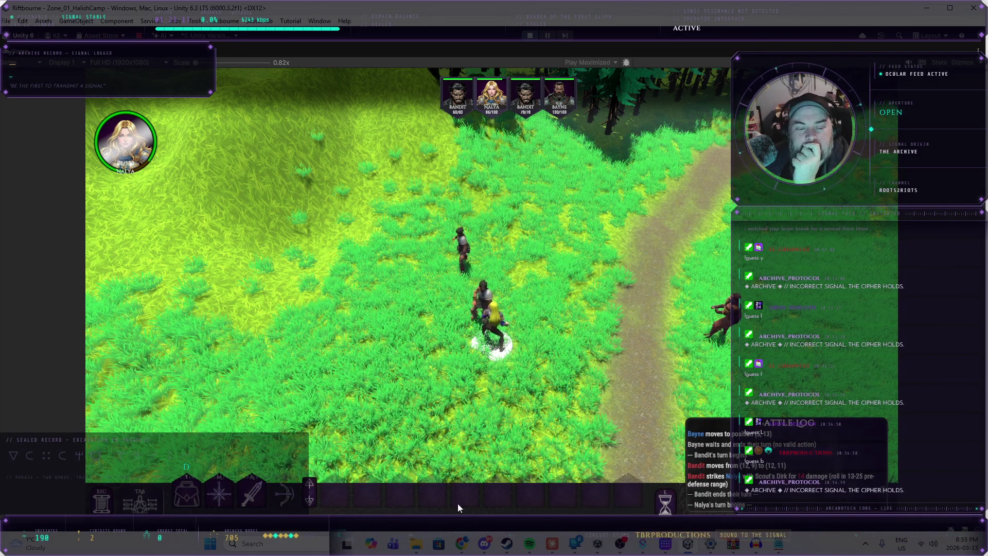
click(495, 299)
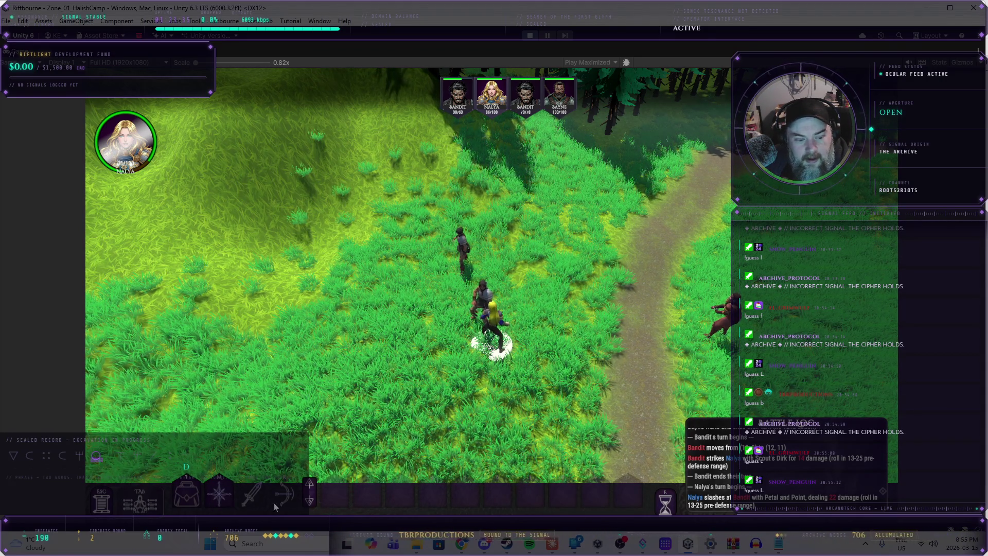
click(663, 502)
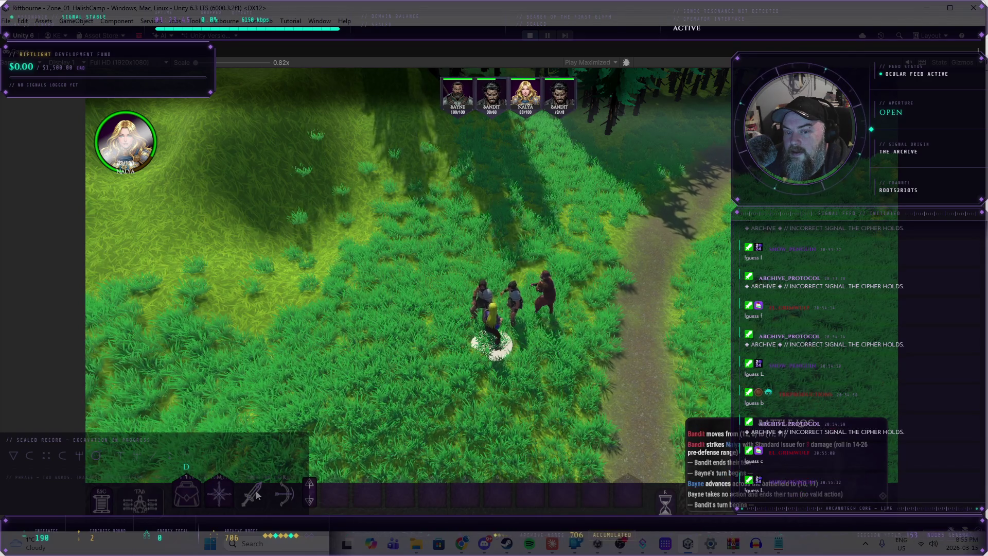
click(258, 495)
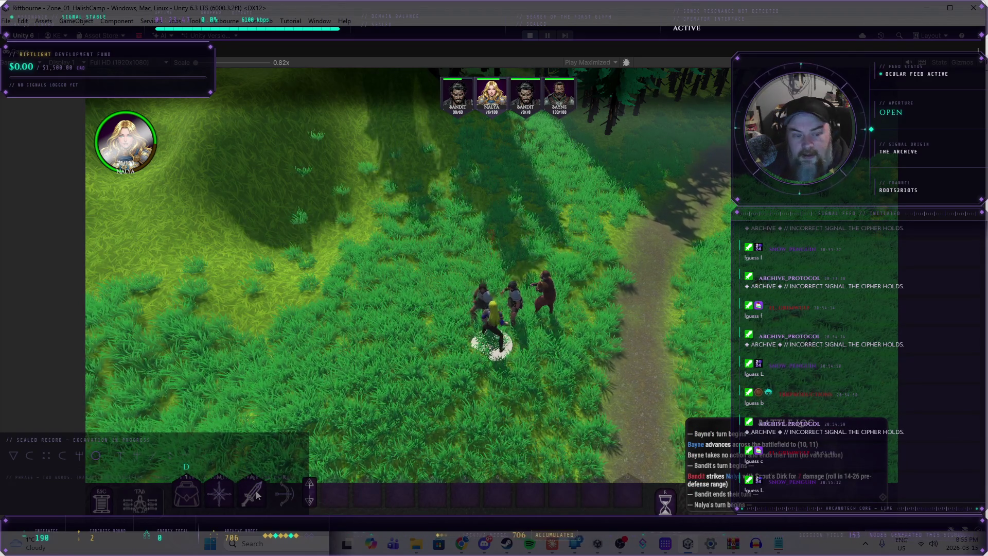
click(516, 295)
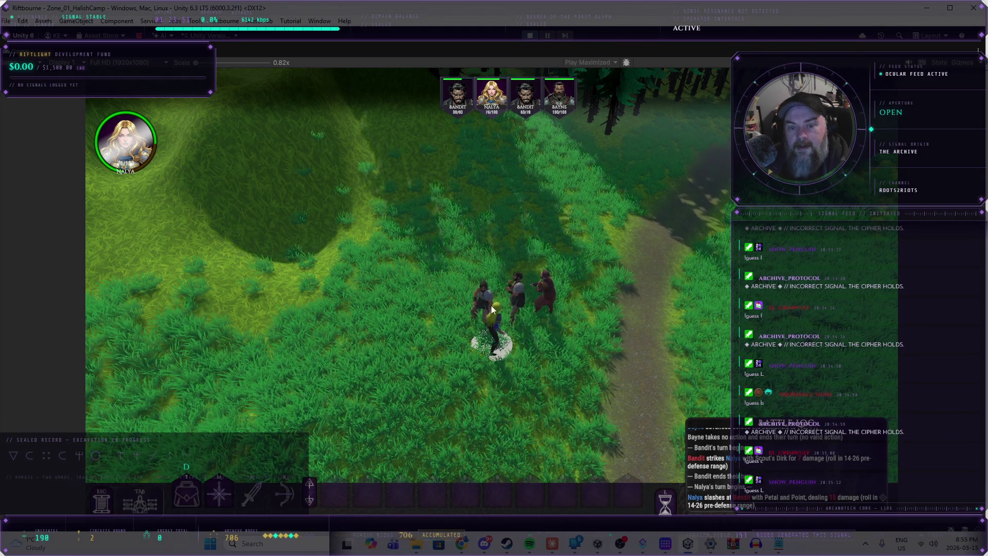
click(667, 502)
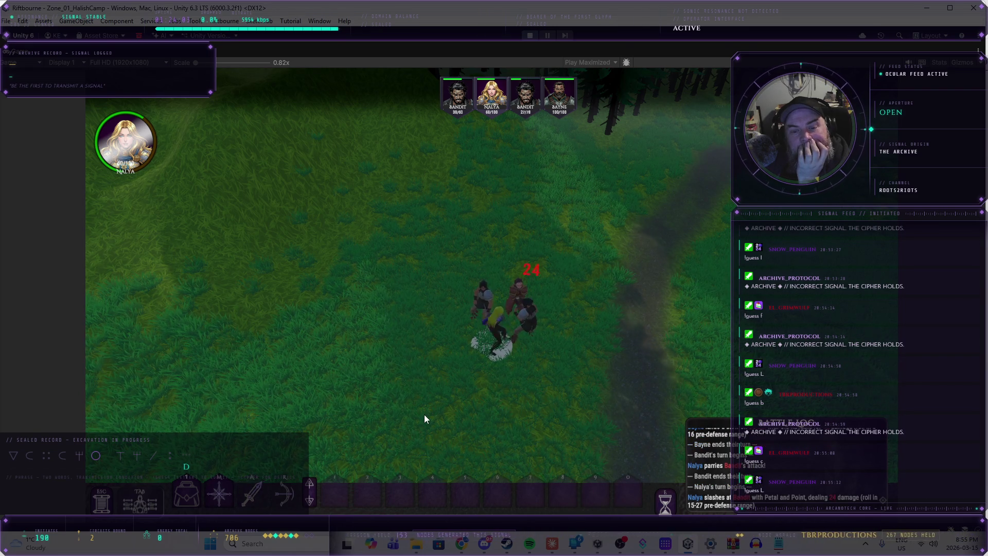
- Defeat the Bandit, open its Bandit Pockets loot, then close the loot window
click(663, 501)
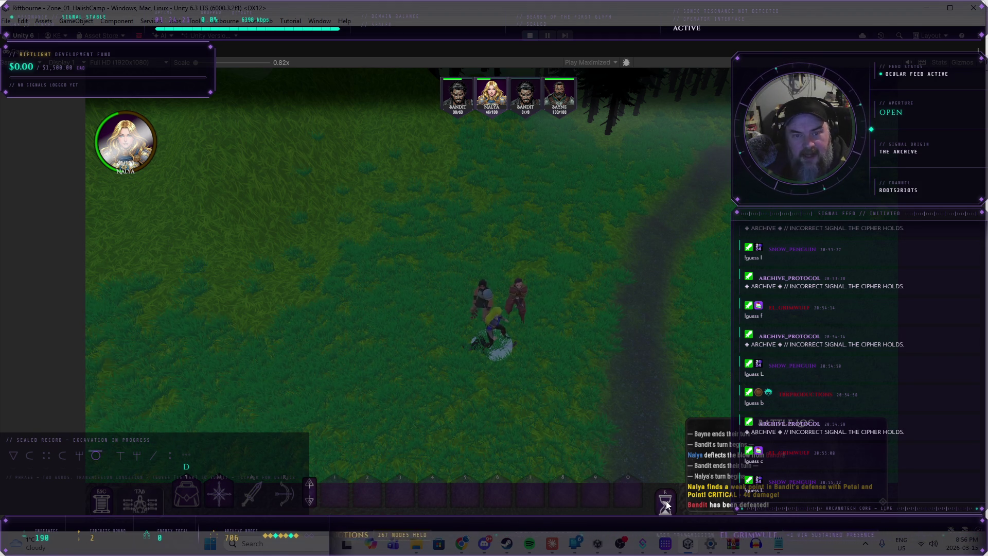
click(665, 502)
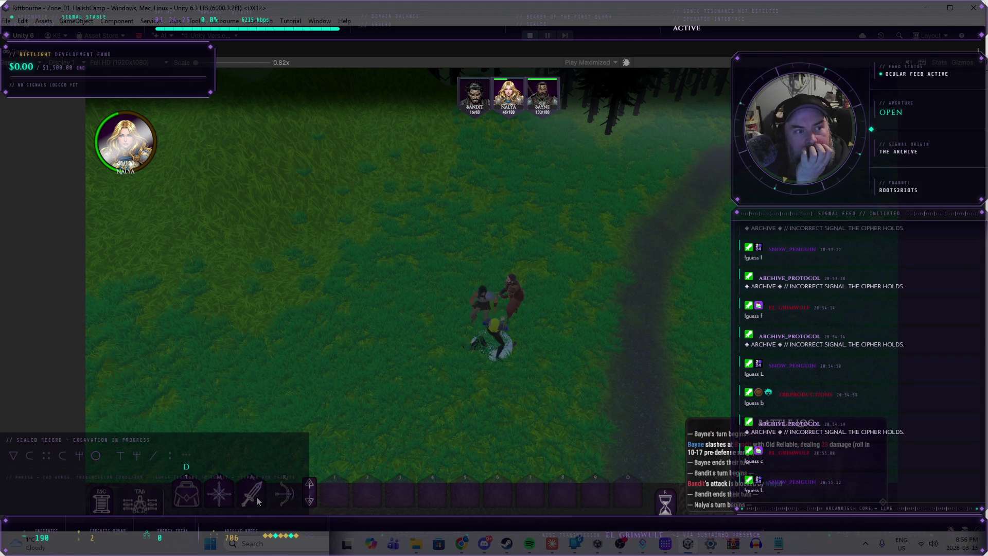
click(482, 291)
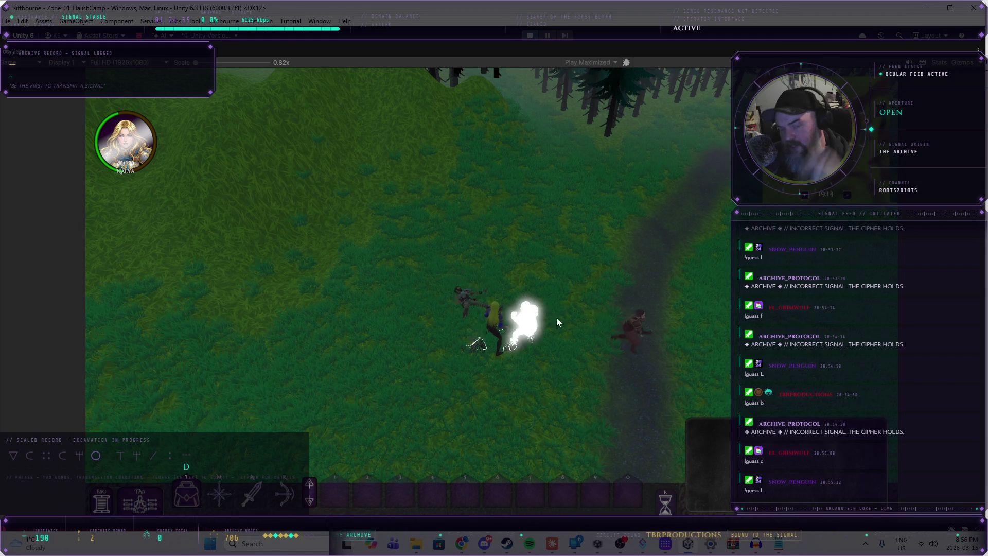
click(488, 304)
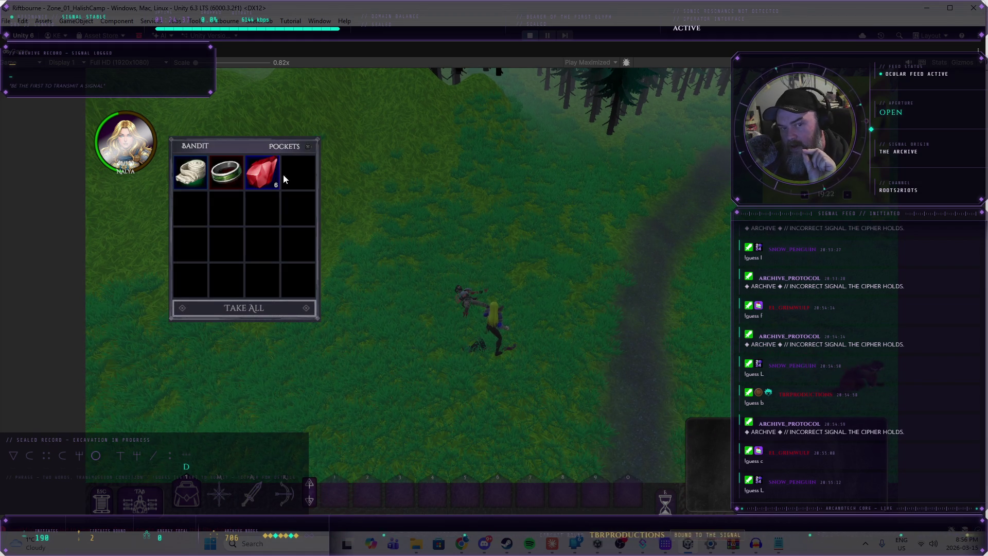
click(309, 148)
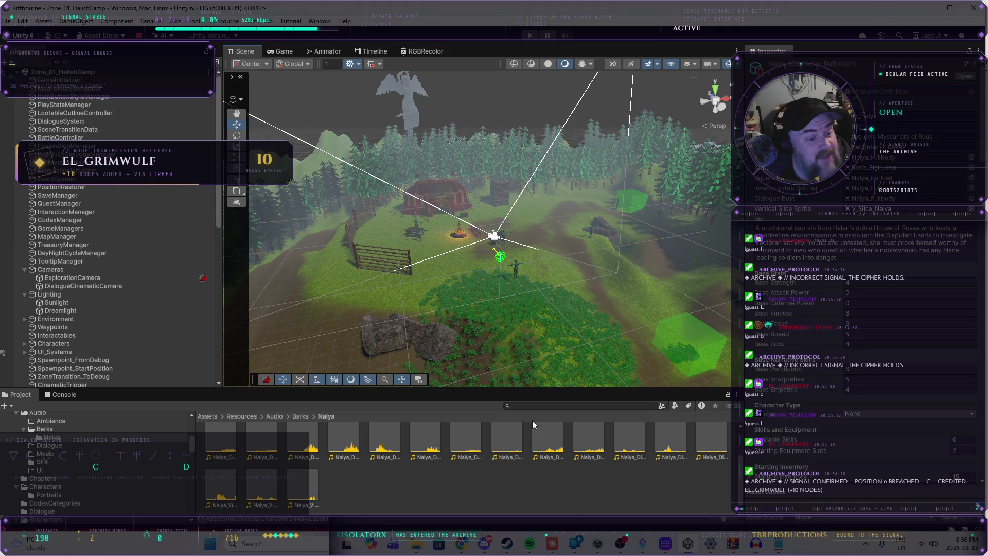
mouse_move(766, 543)
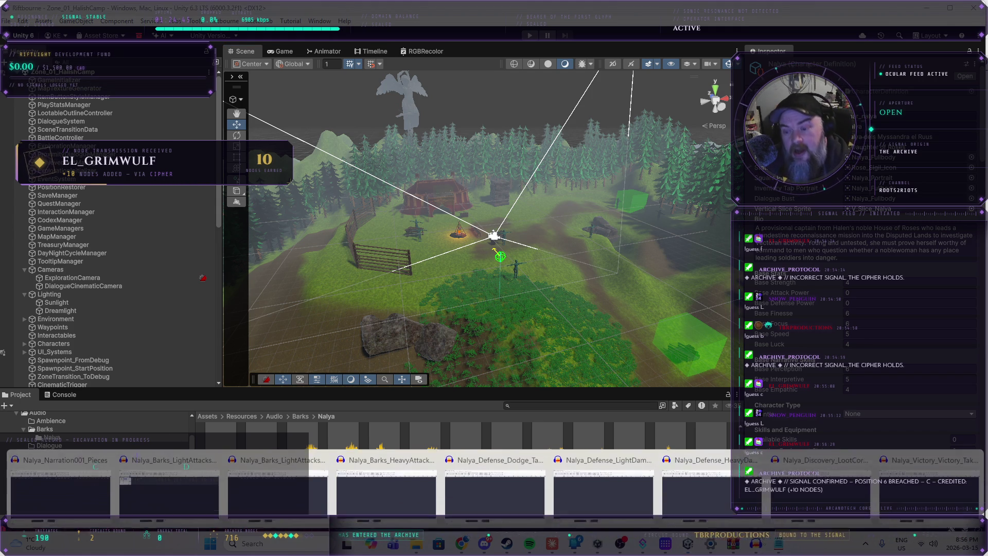
click(394, 476)
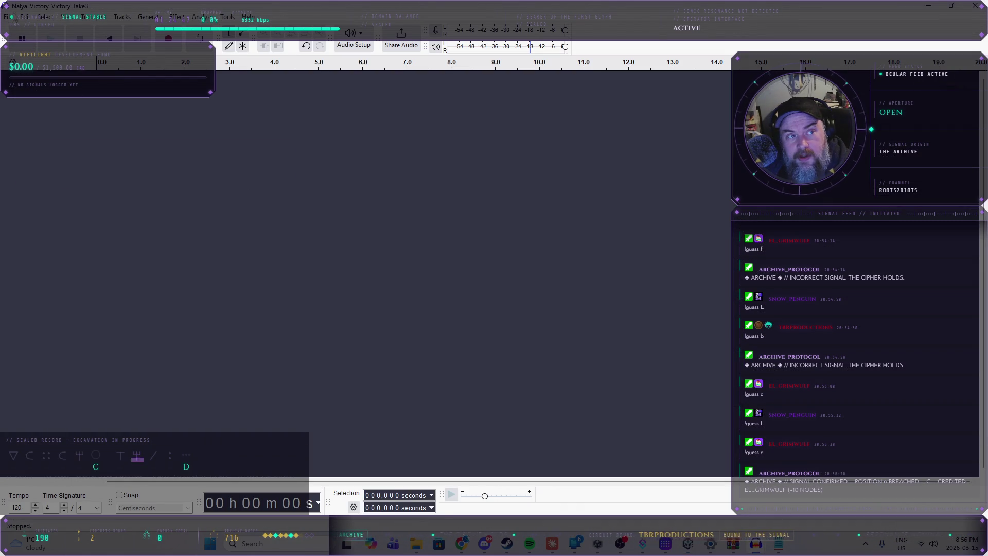
click(755, 543)
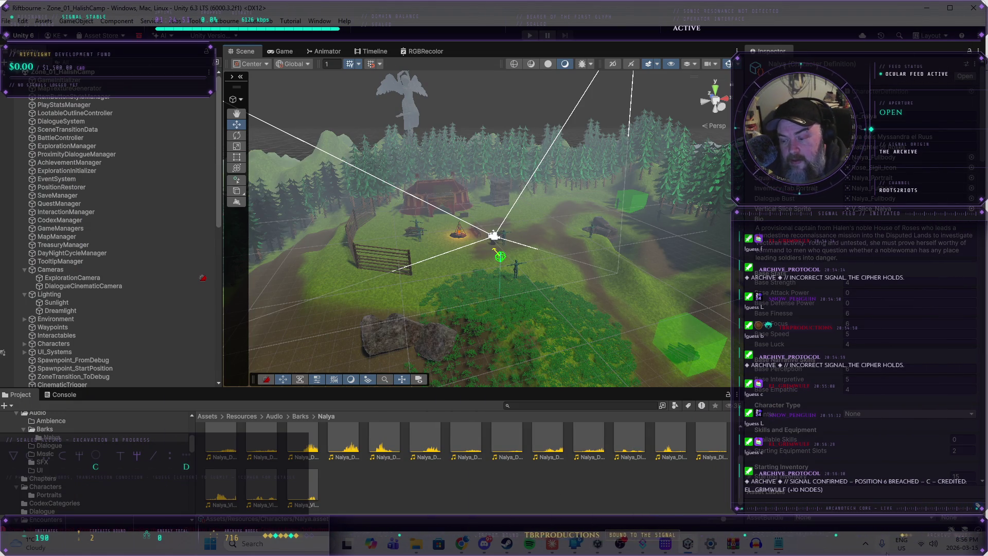
click(866, 543)
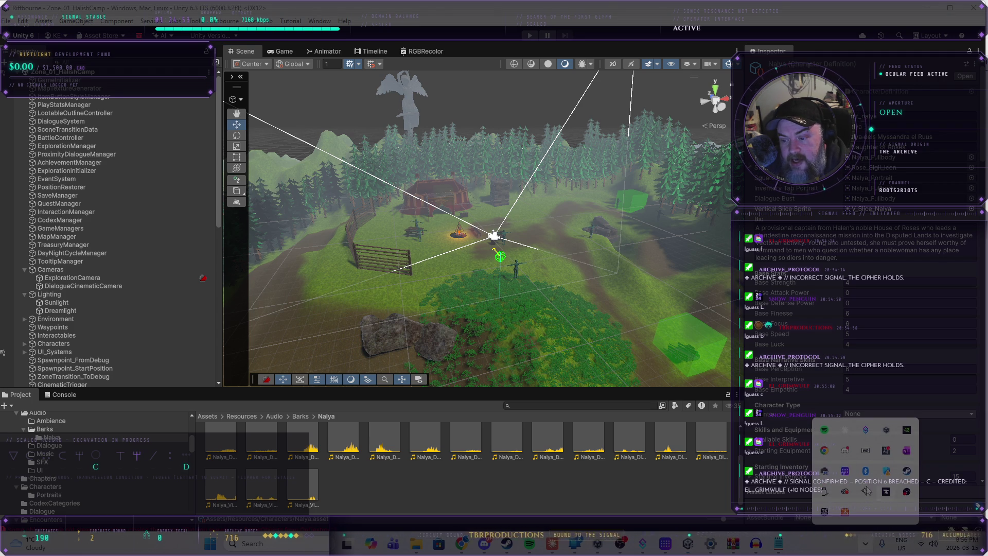
click(869, 544)
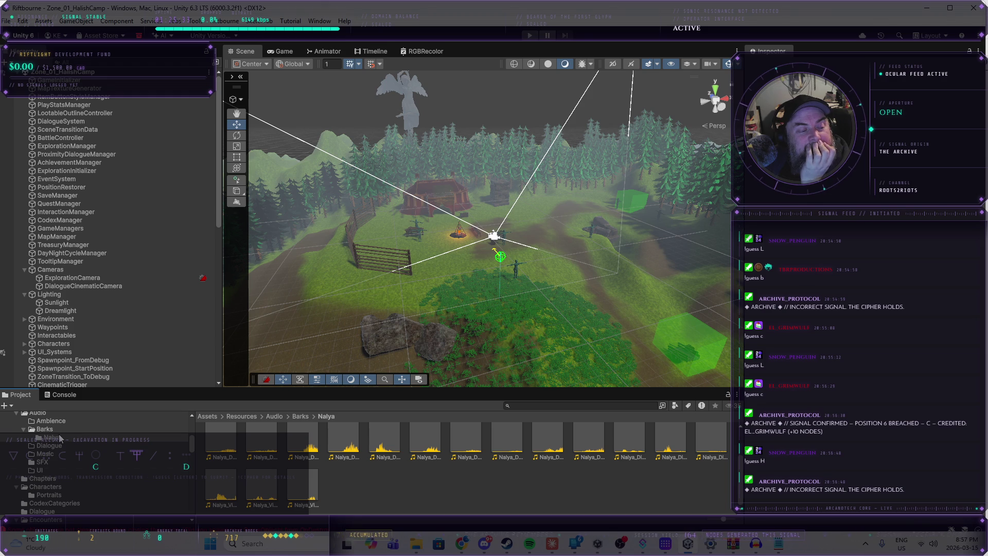
- Create a folder named Nalya inside Assets/Resources/Audio/Dialogue
click(50, 446)
right_click(308, 459)
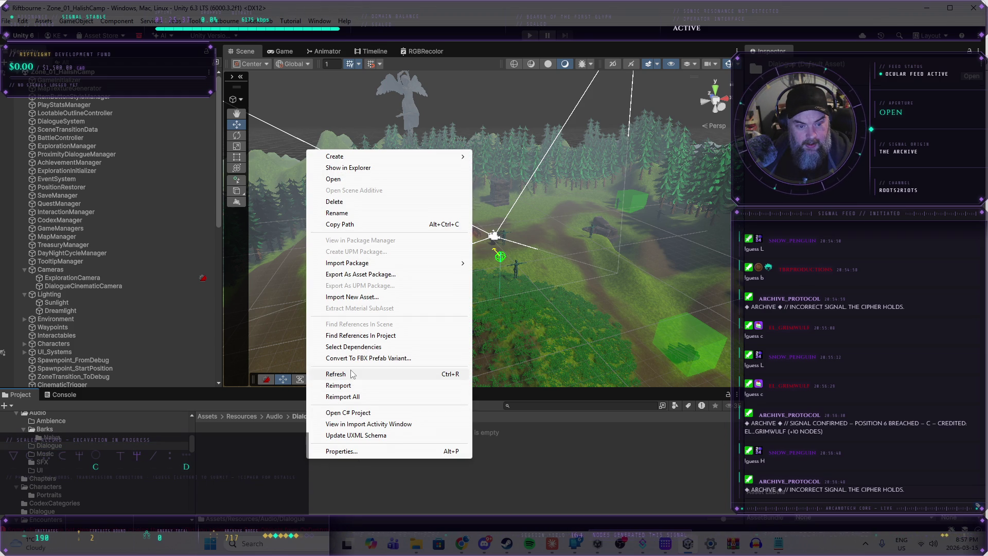
mouse_move(378, 157)
click(536, 160)
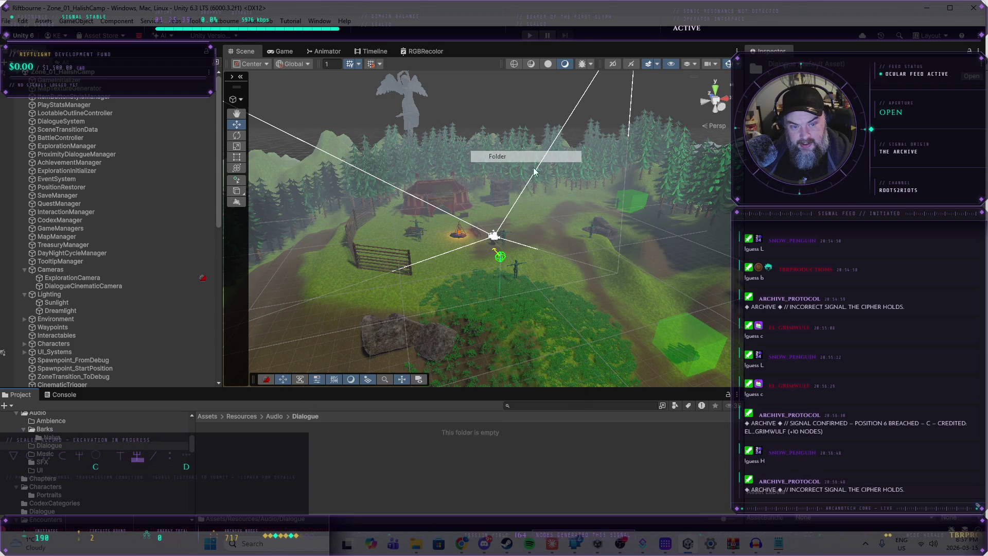
text(N)
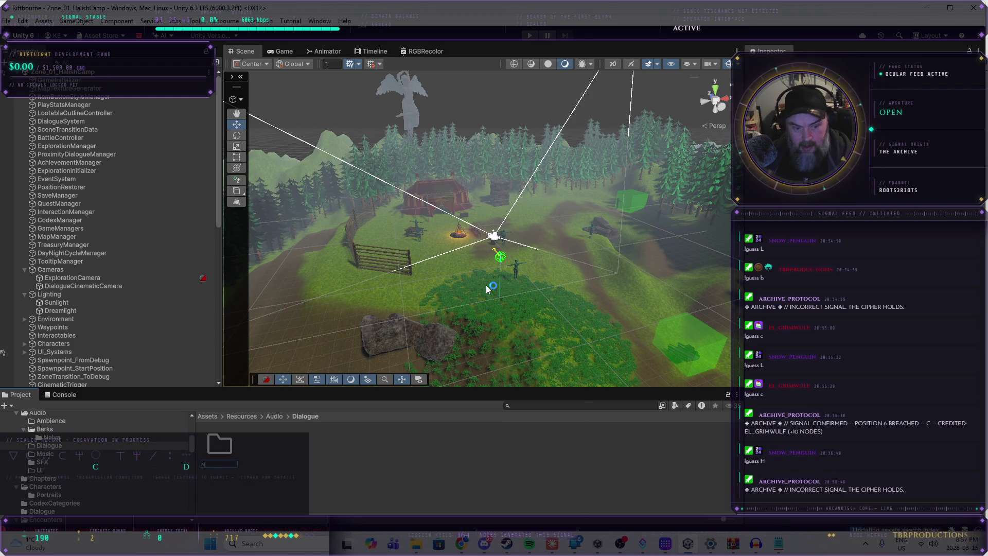
text(alya)
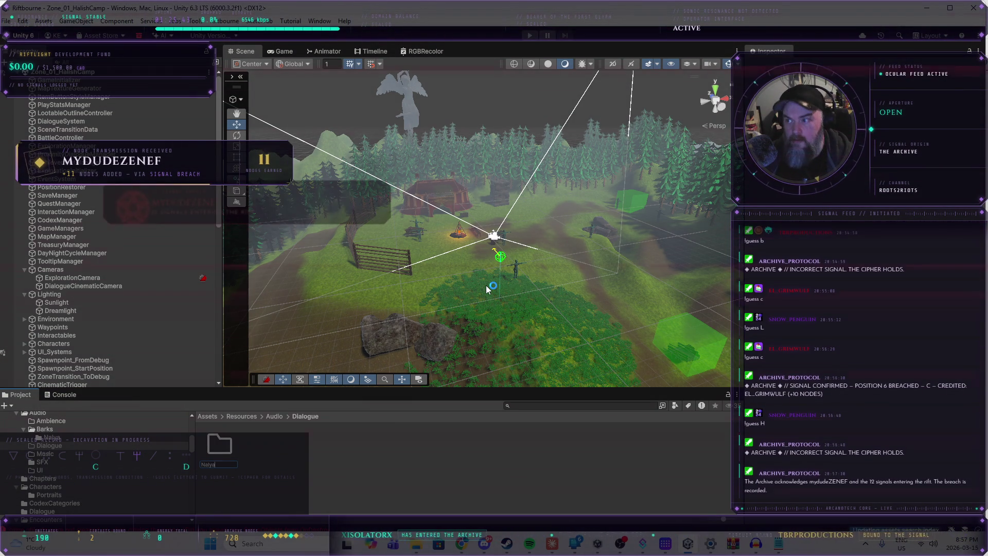
key(Return)
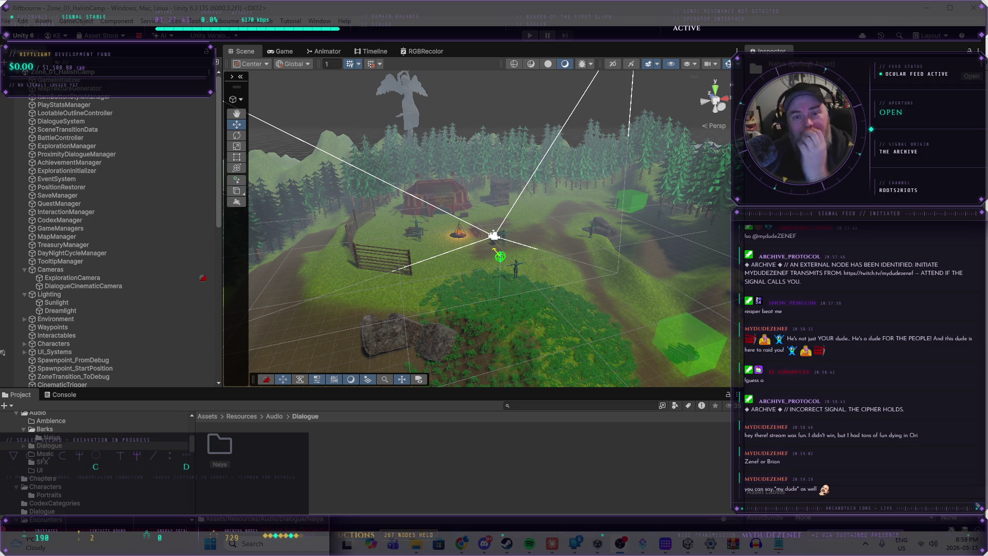
- Enter Play mode with Ctrl+P to run the Halish camp scene
key(ctrl+p)
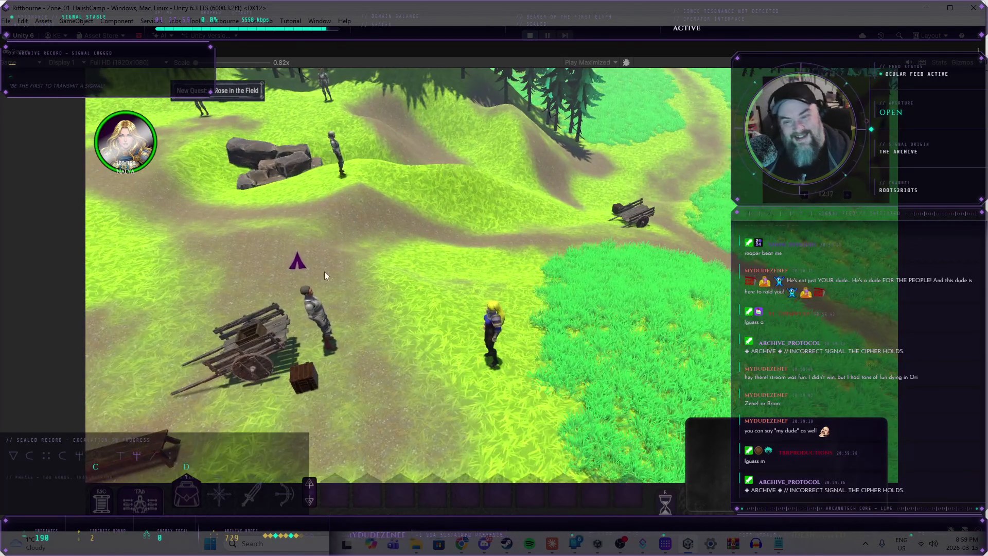
- Swing the camera around Nalya and zoom in until it faces the camp
key(e)
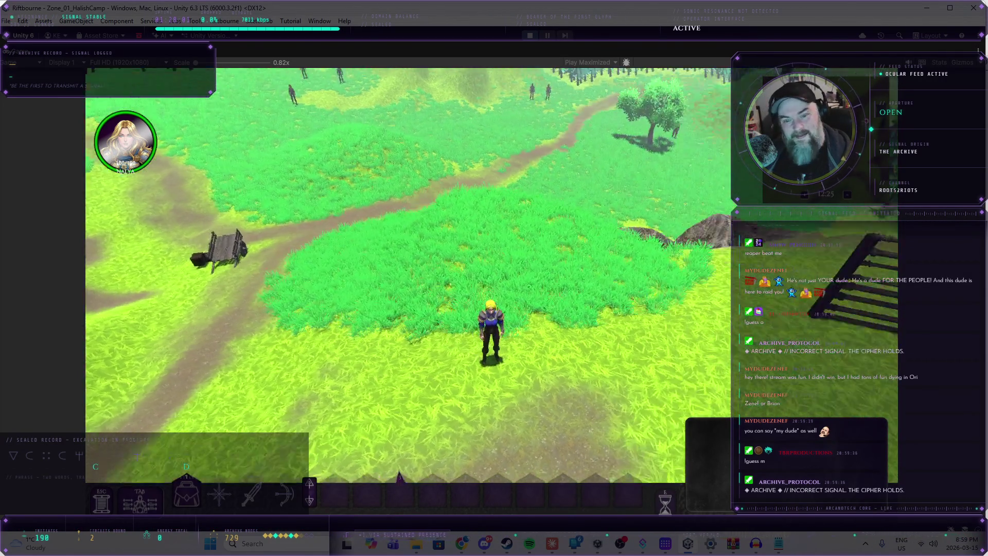
scroll(677, 253, up, 5)
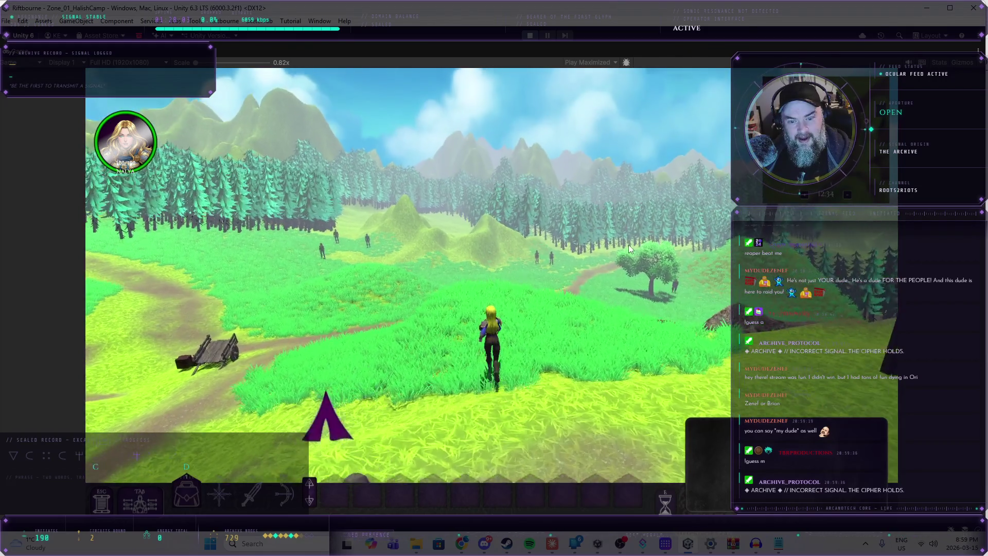
key(e)
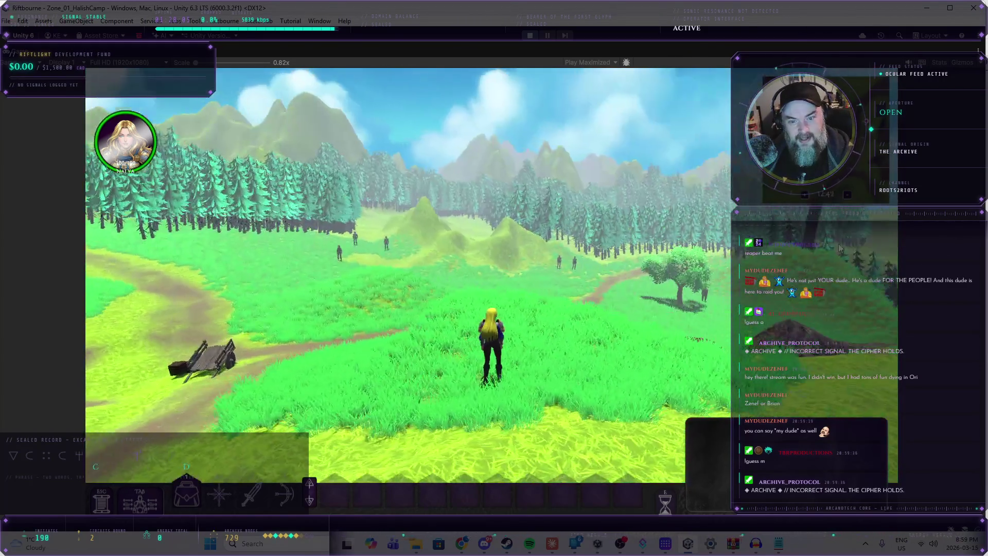
key(e)
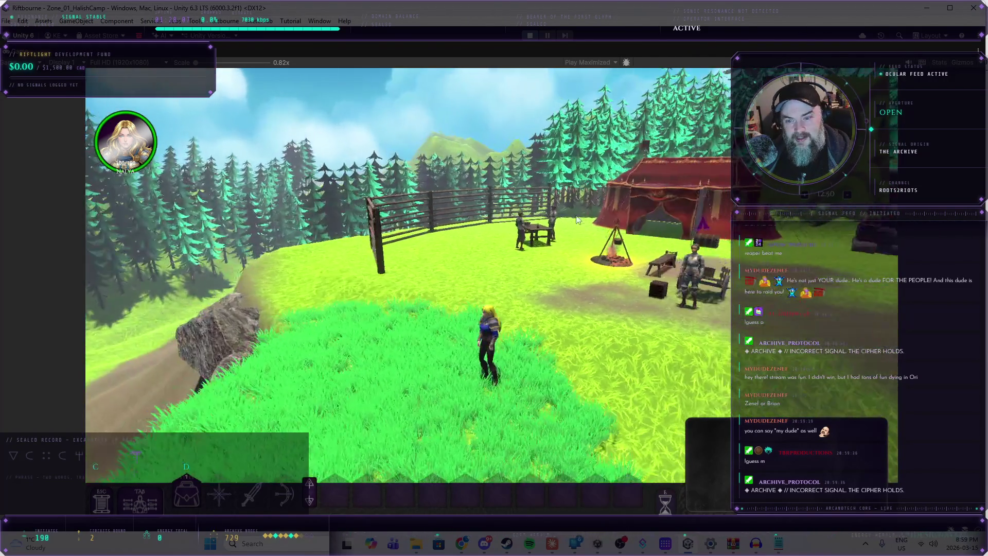
- Run Nalya along the dirt path toward the two bandits to trigger a fight
key(e)
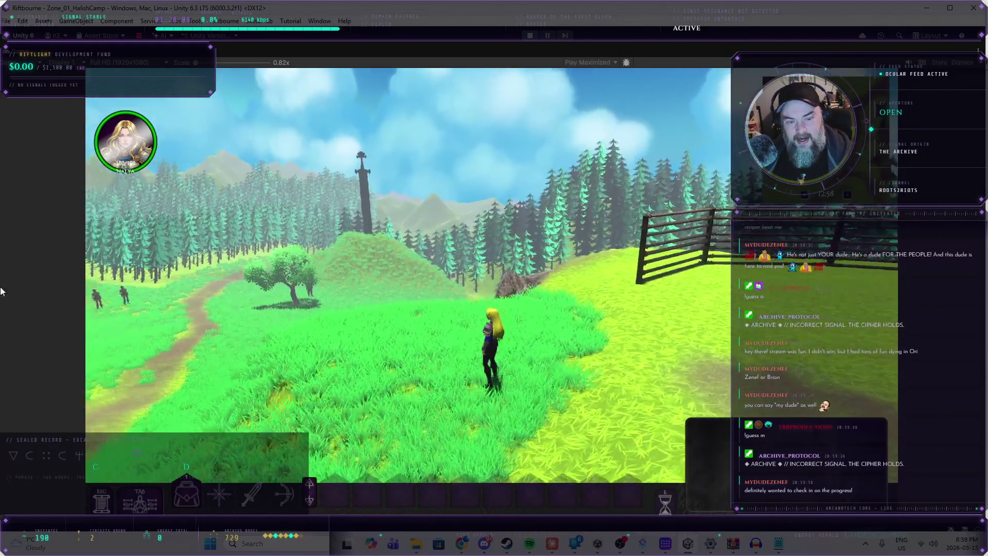
key(w)
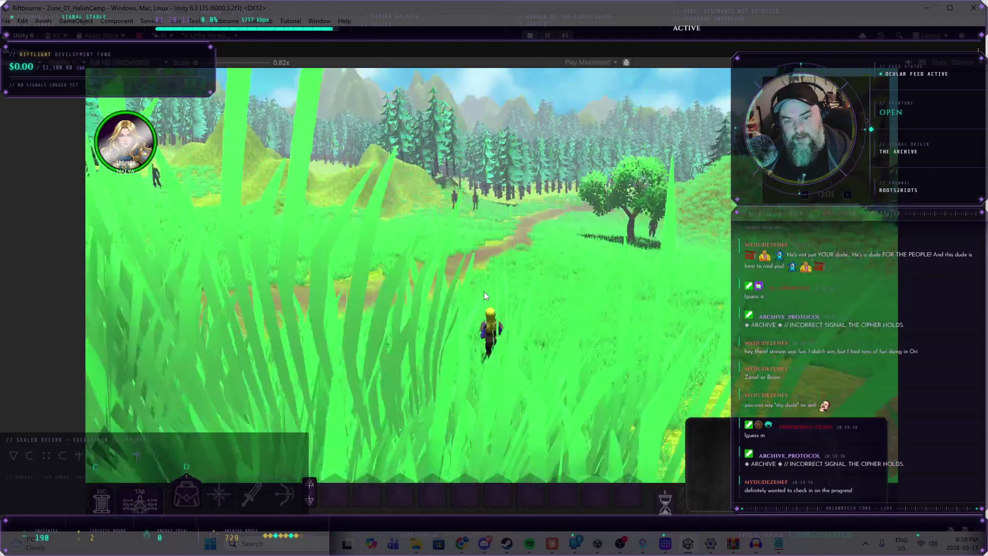
key(a)
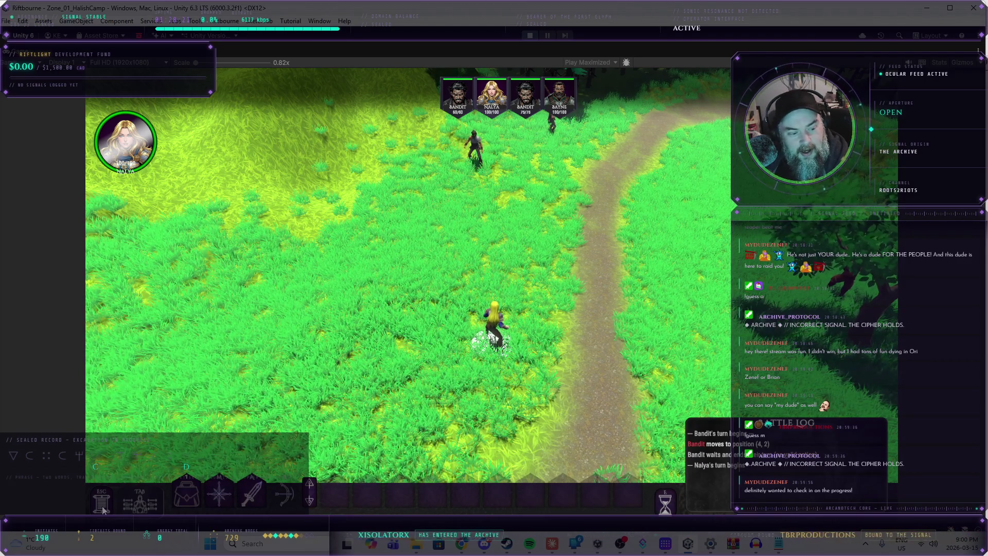
- Pause the game with Esc, then return to the bandit fight
key(Escape)
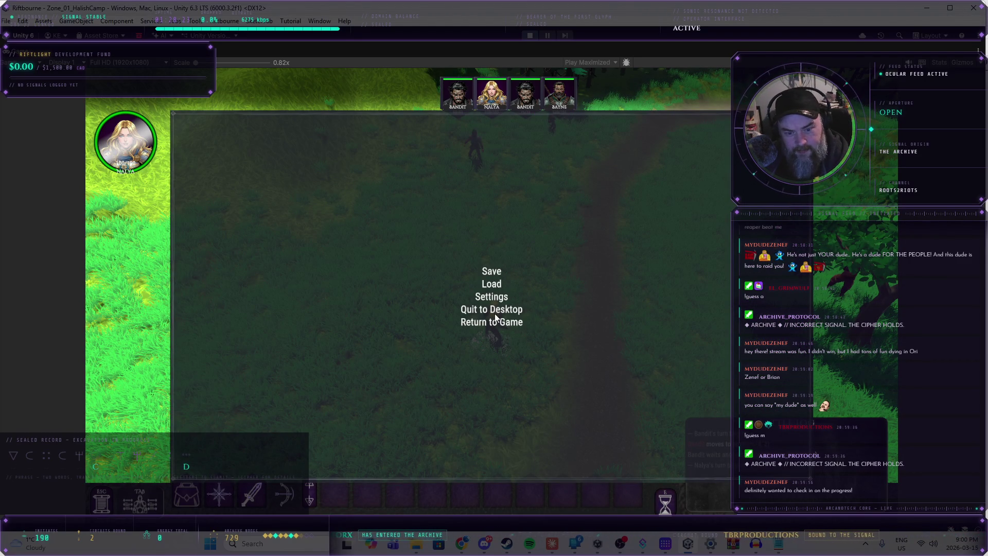
click(501, 323)
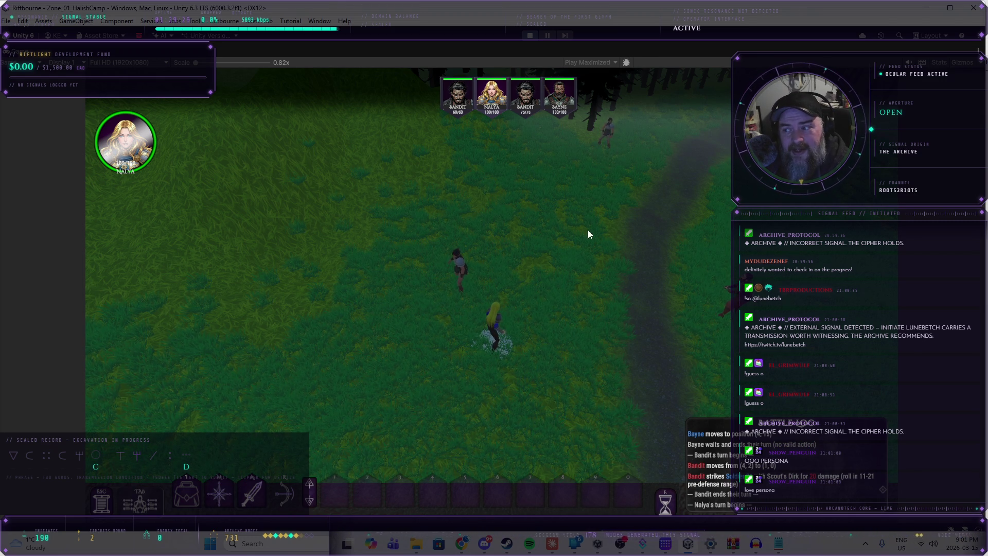
- Move Nalya beside a bandit and attack it with a Petal and Point blow
click(219, 495)
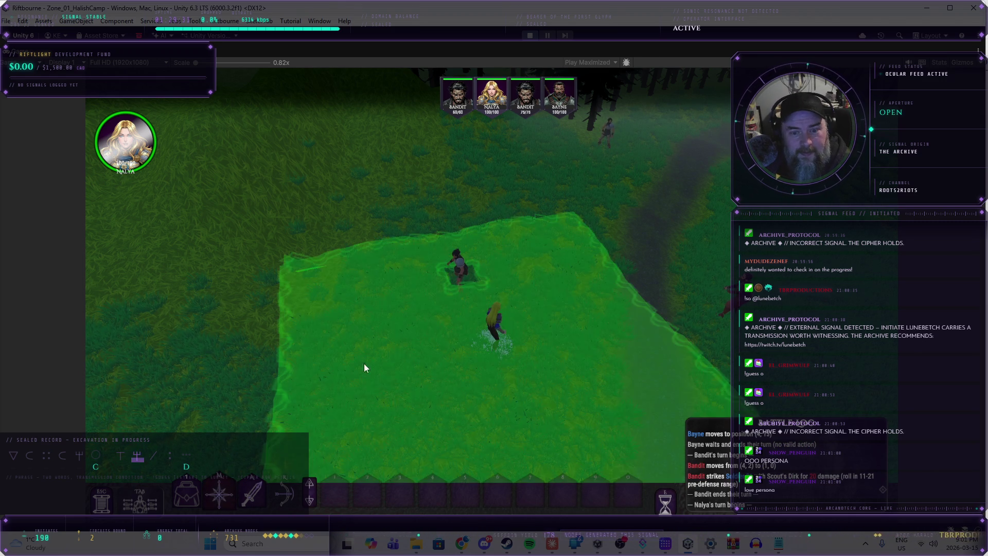
click(471, 298)
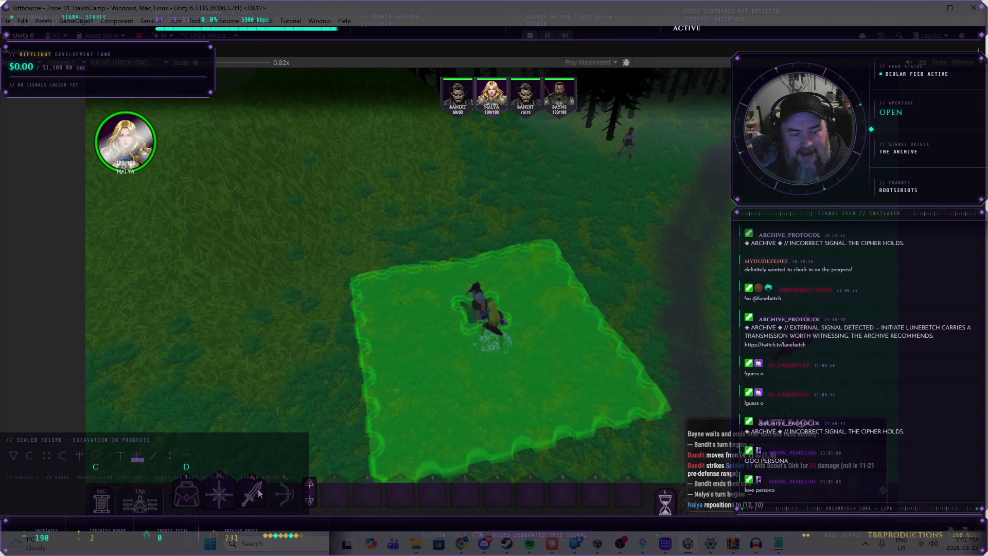
mouse_move(482, 302)
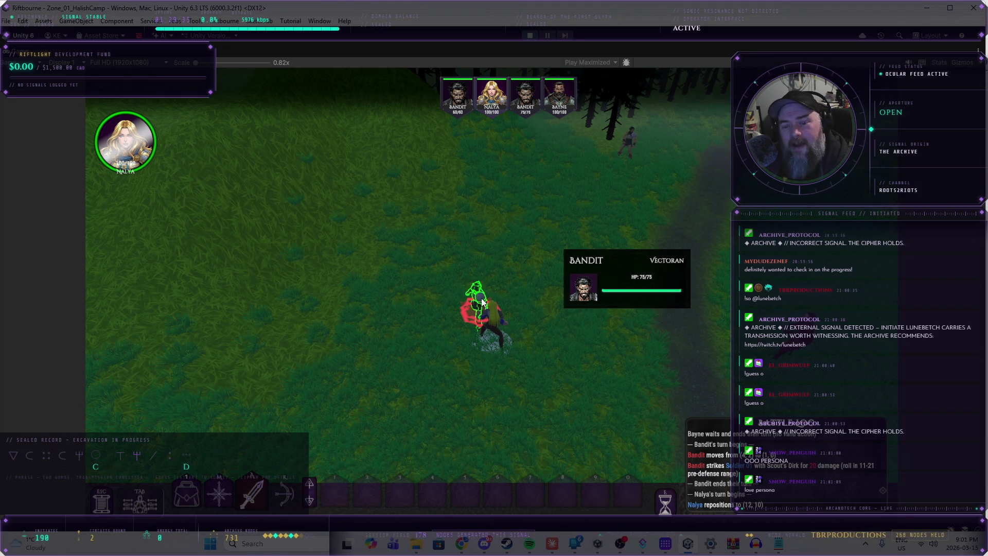
click(482, 300)
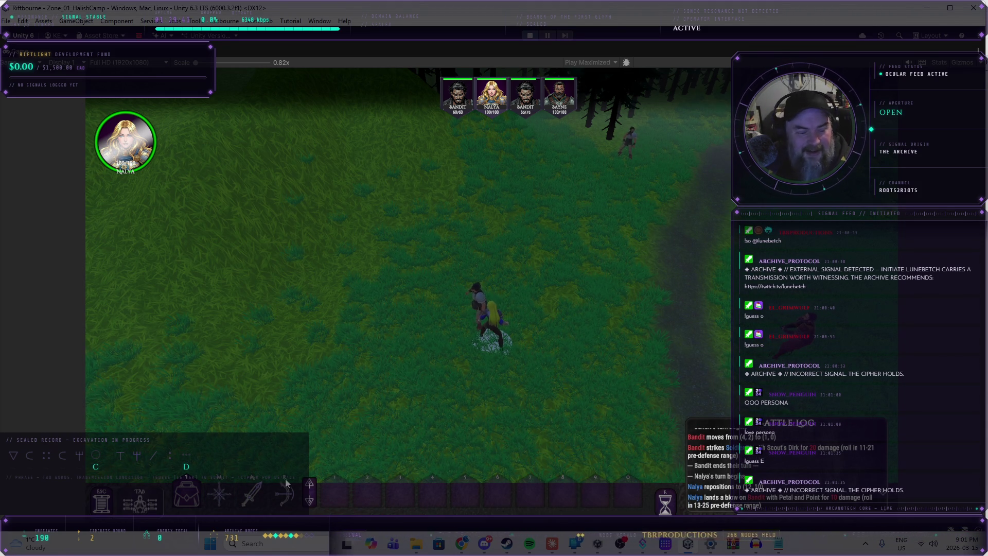
- End Nalya's turn and exit Play mode back to the editor
click(666, 500)
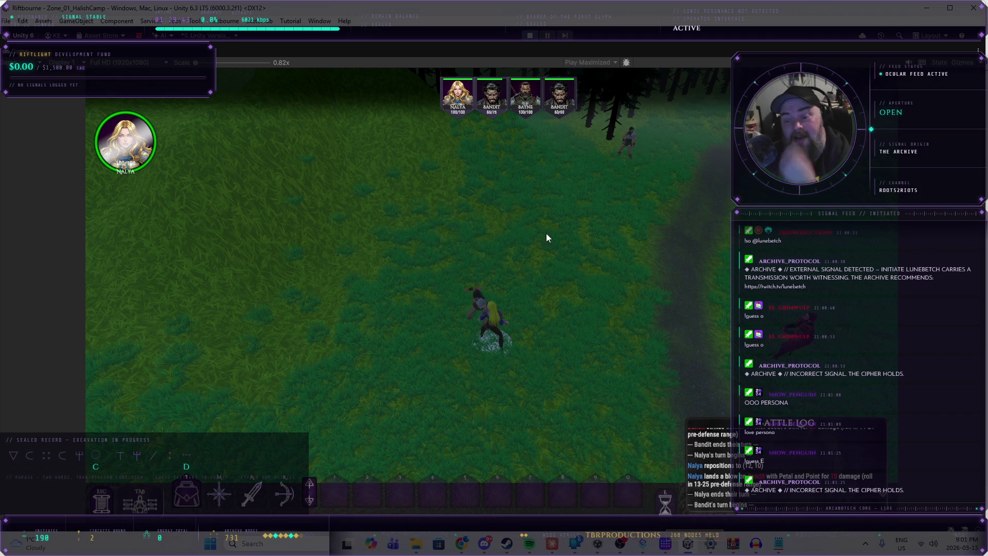
click(529, 35)
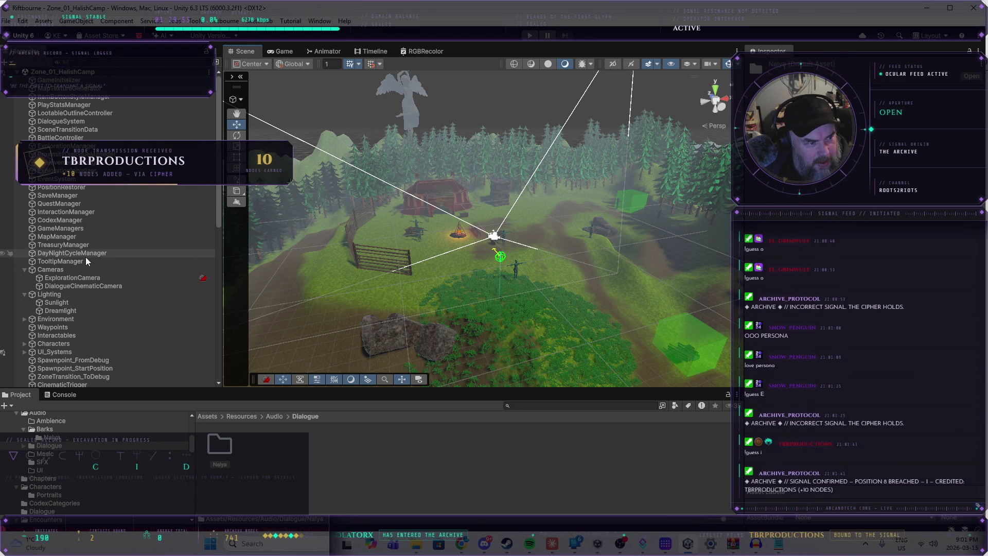
- Inspect the Hierarchy managers from GameInitializer through BattleController in turn
click(75, 81)
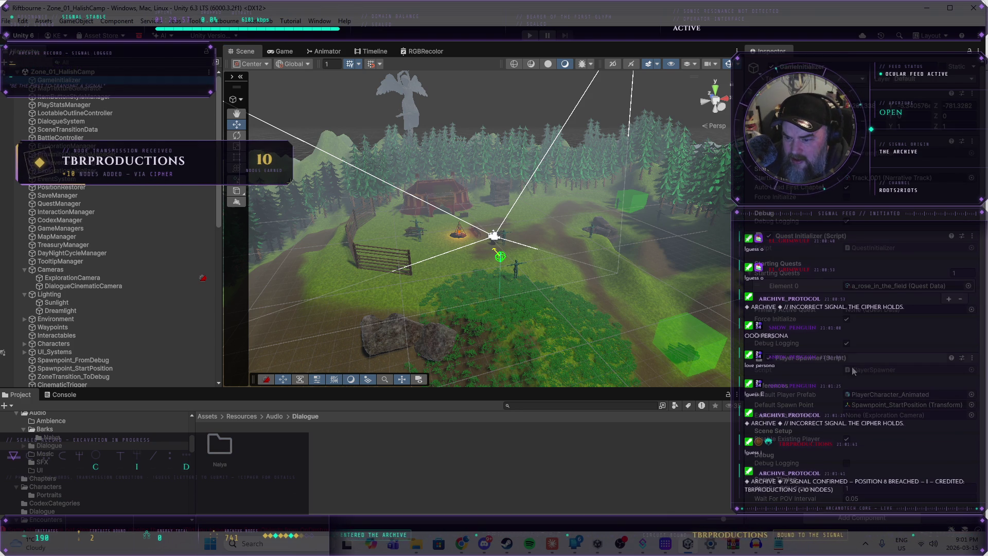
scroll(845, 400, down, 1)
click(78, 90)
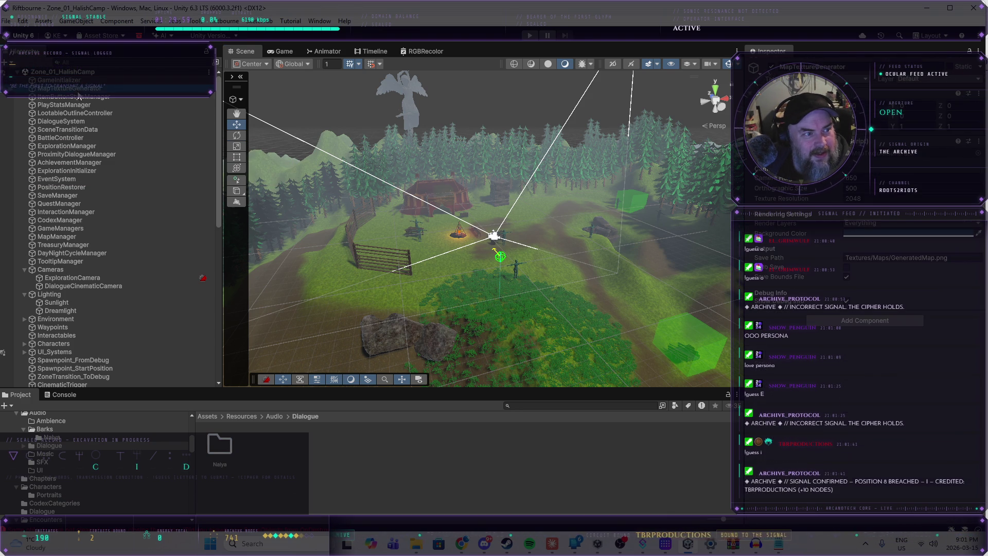
click(75, 97)
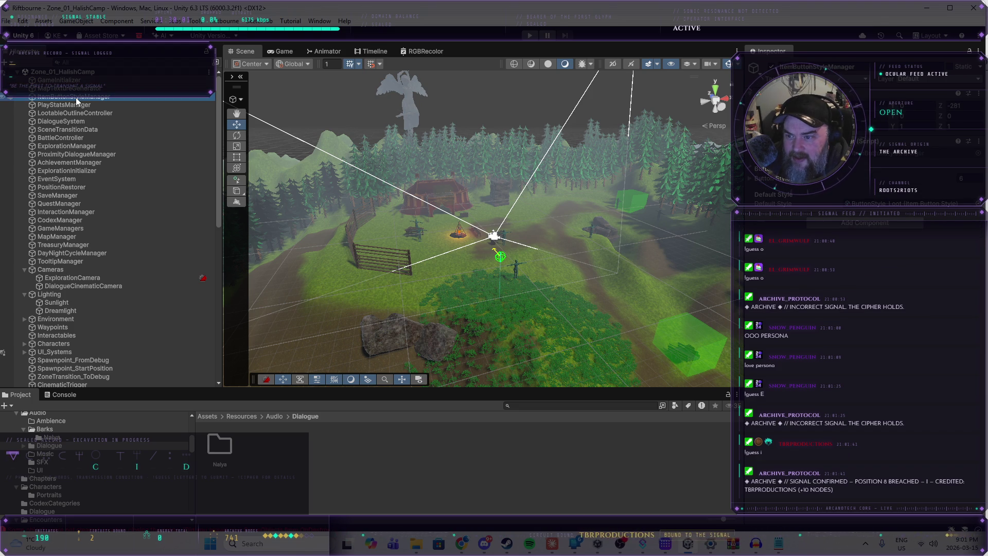
click(76, 105)
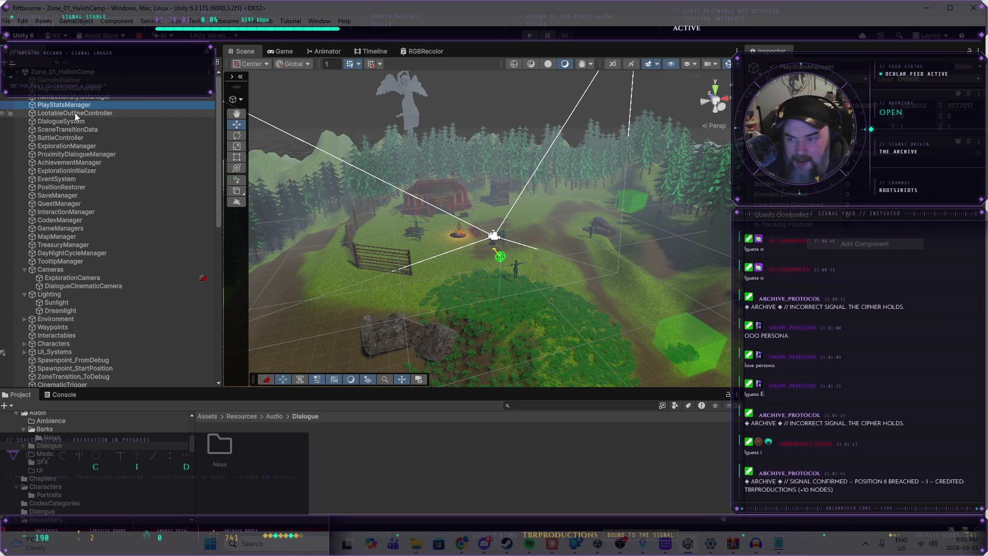
click(75, 113)
click(75, 121)
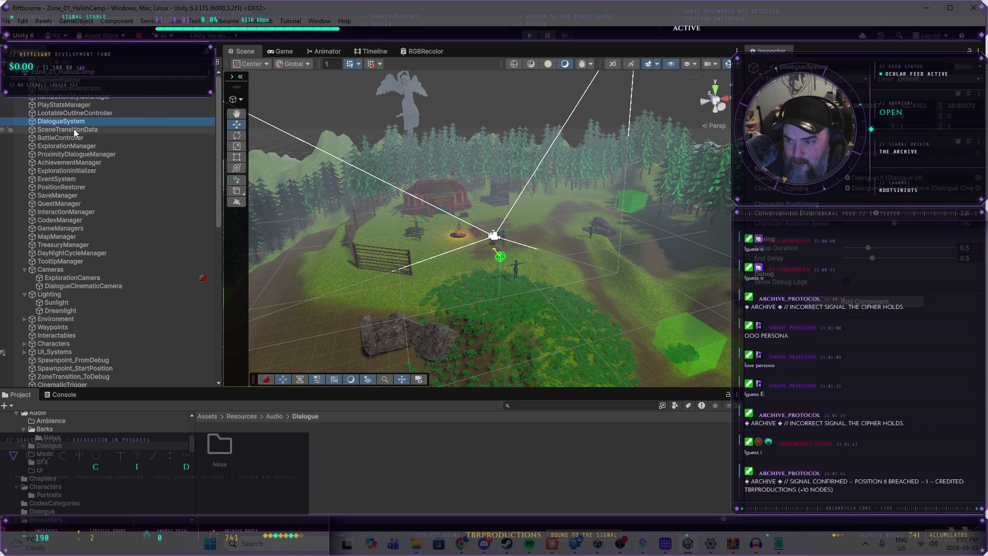
click(73, 130)
click(76, 138)
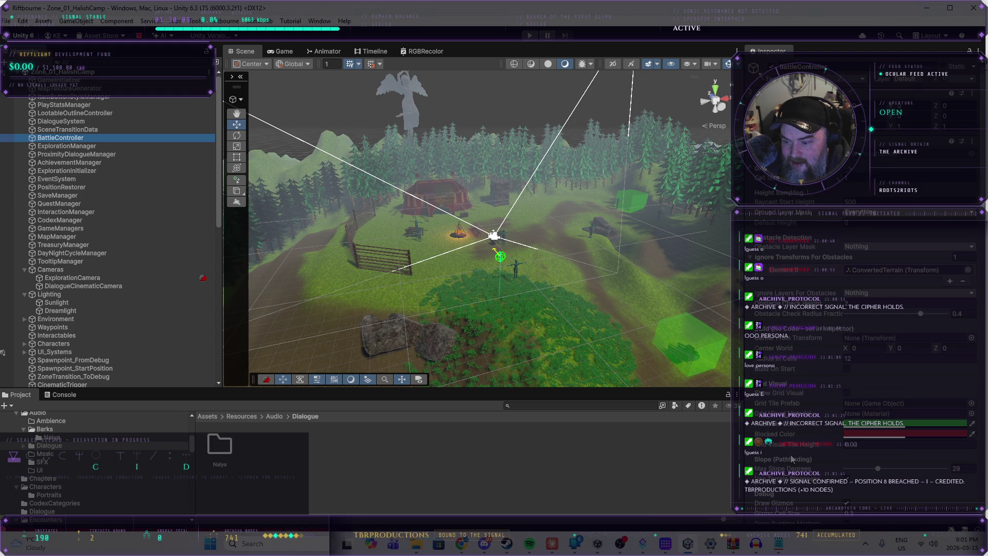
scroll(792, 459, down, 10)
scroll(792, 457, down, 8)
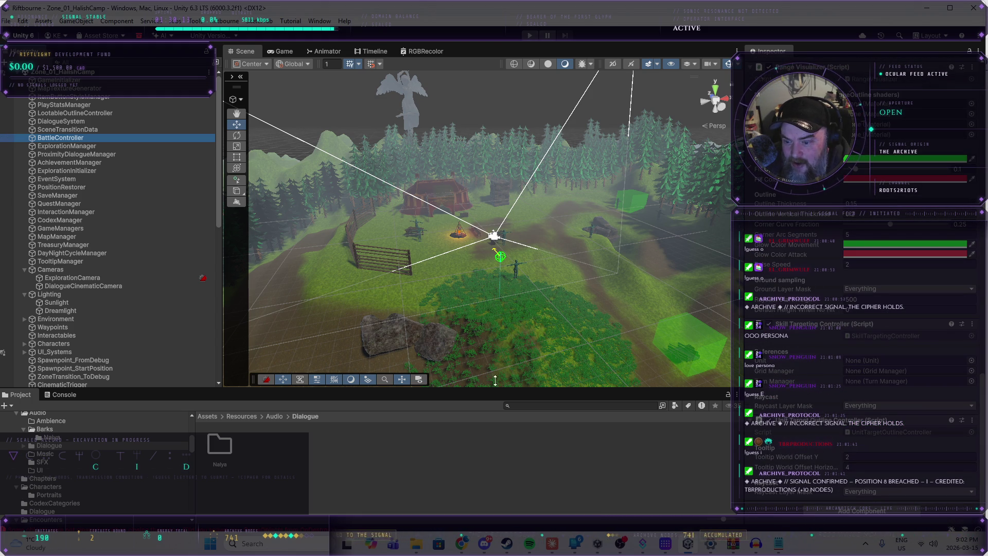
- Lower the ExplorationManager's music volume from 0.3 to 0.286 and start play-testing
click(79, 146)
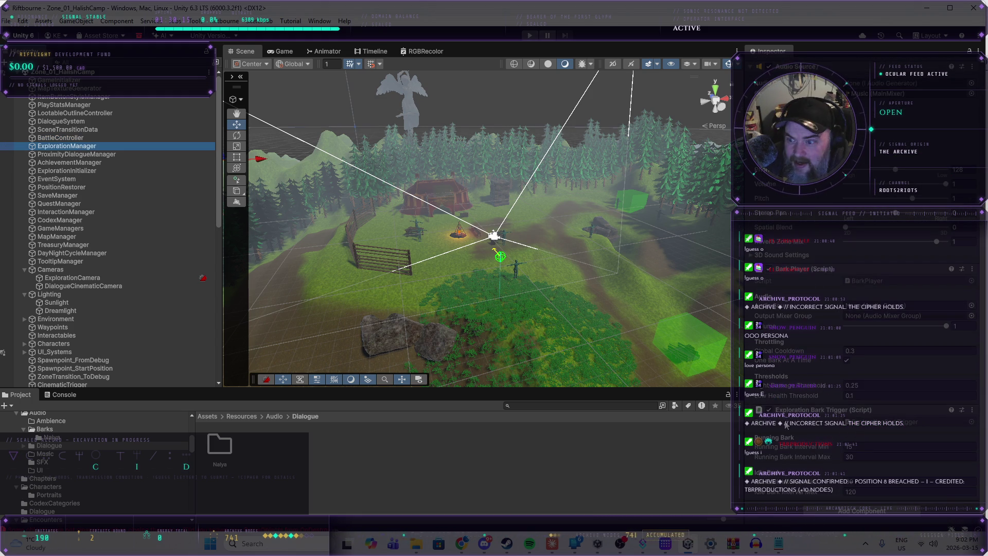
scroll(797, 342, up, 8)
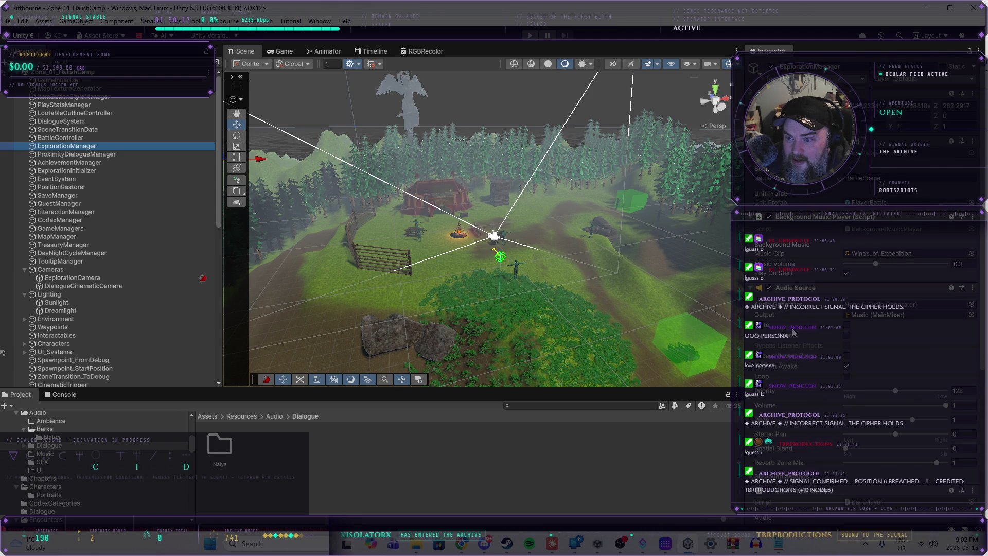
drag(875, 265, 871, 266)
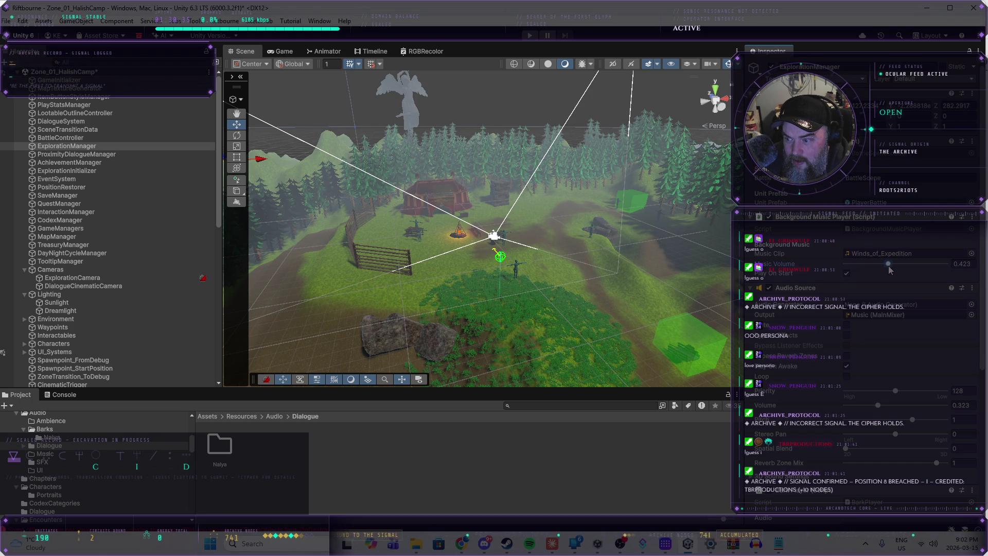
click(528, 36)
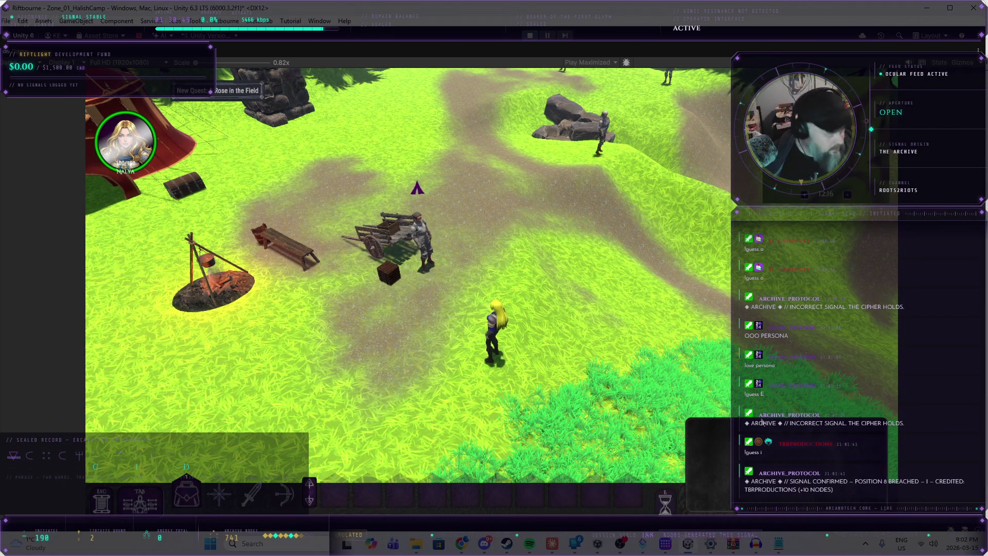
- Run Nalya north-east out of camp up the dirt path, then stop Play mode with Ctrl+P
key(w)
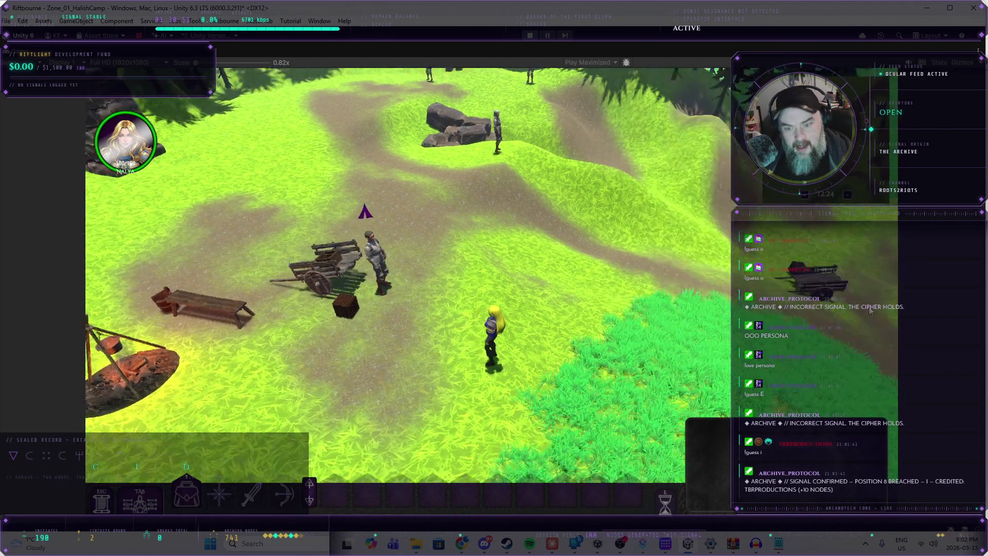
key(w)
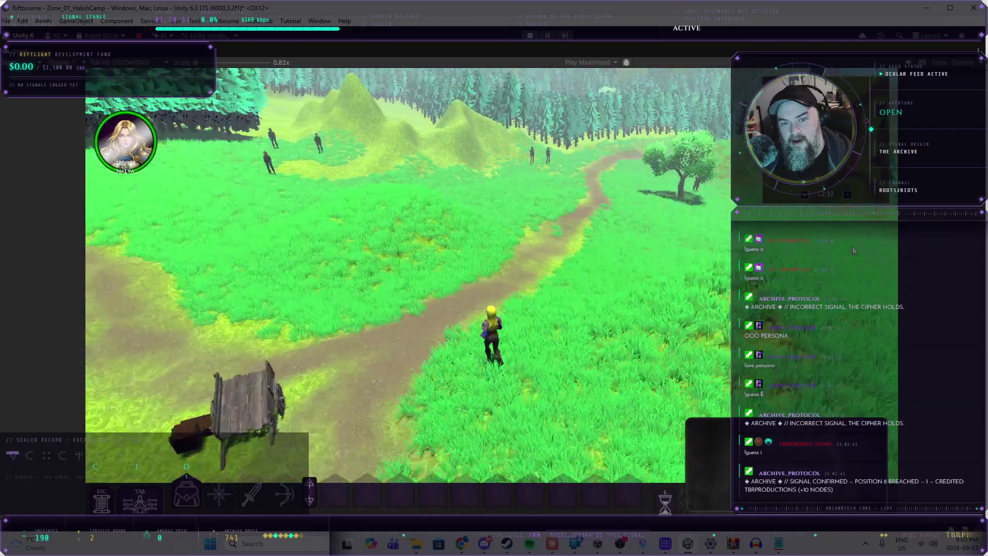
key(w)
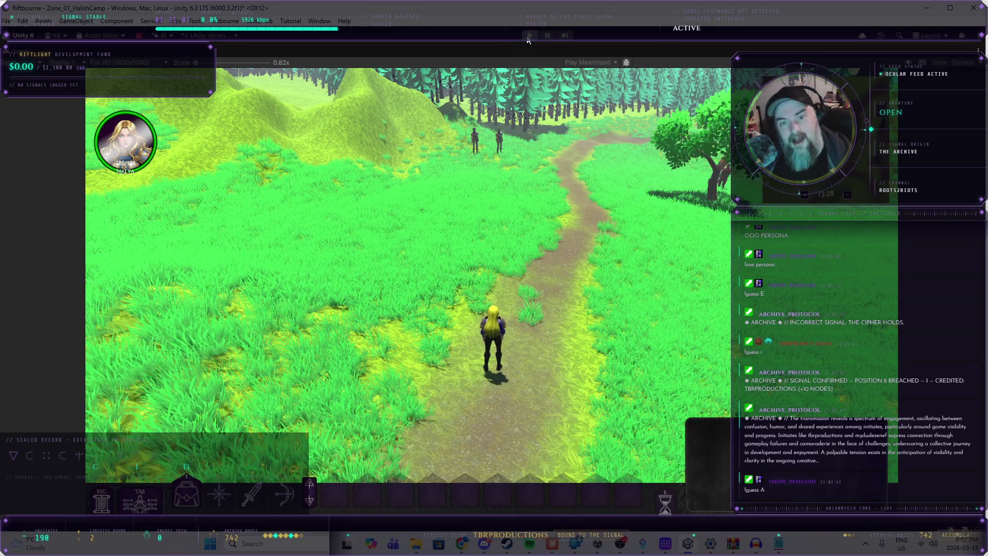
key(ctrl+p)
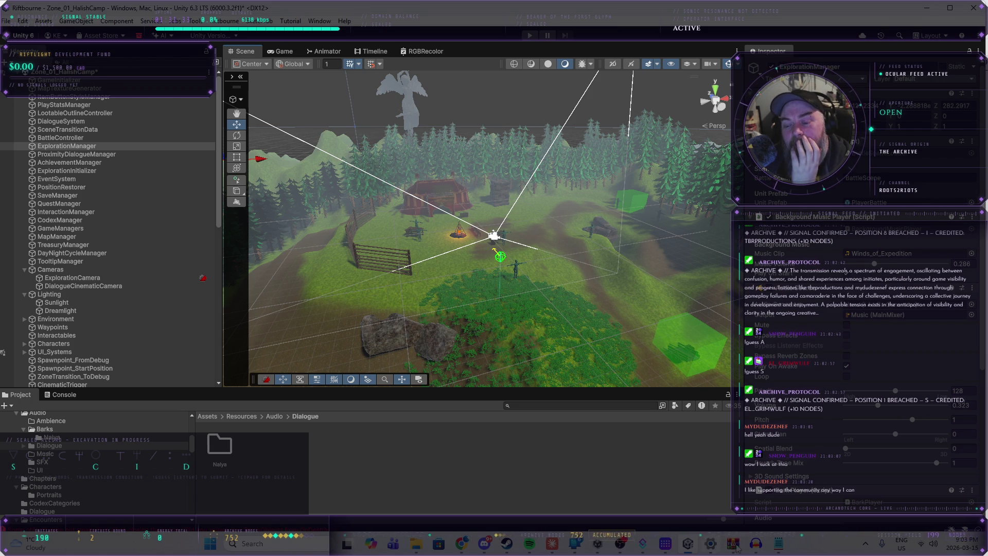
- Zoom the Scene view and orbit it from the camp toward the forest
mouse_move(748, 548)
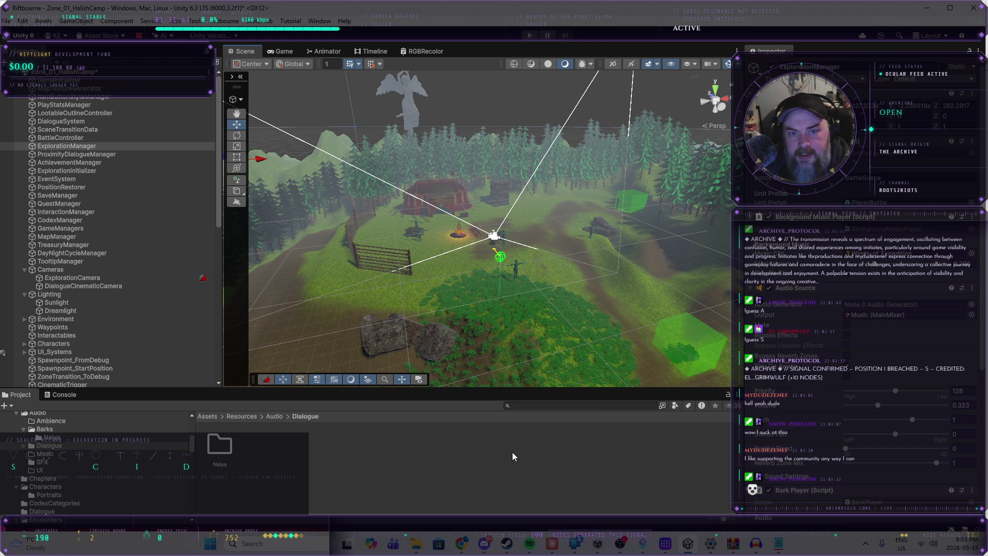
scroll(508, 282, up, 3)
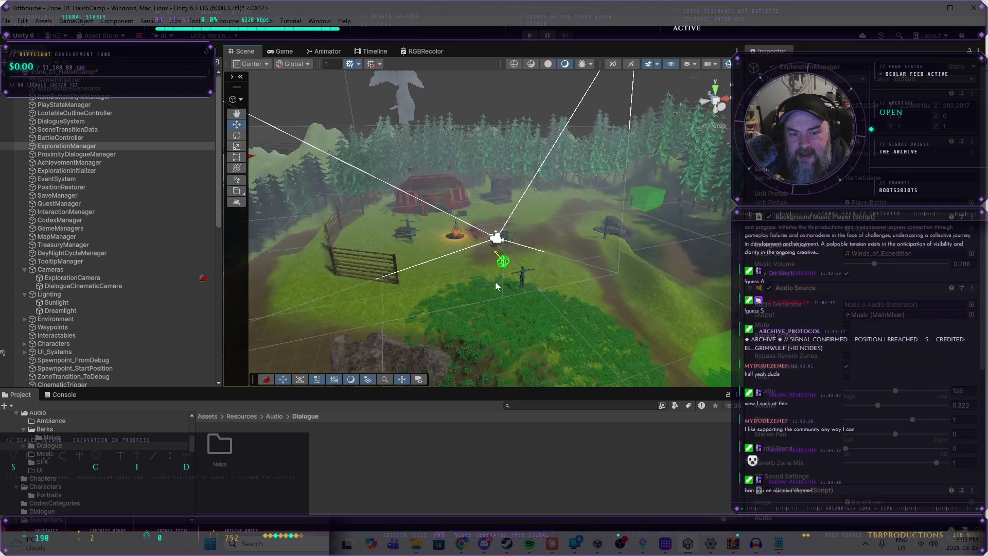
mouse_move(495, 282)
mouse_down()
mouse_move(443, 270)
mouse_move(541, 276)
mouse_move(469, 272)
mouse_up()
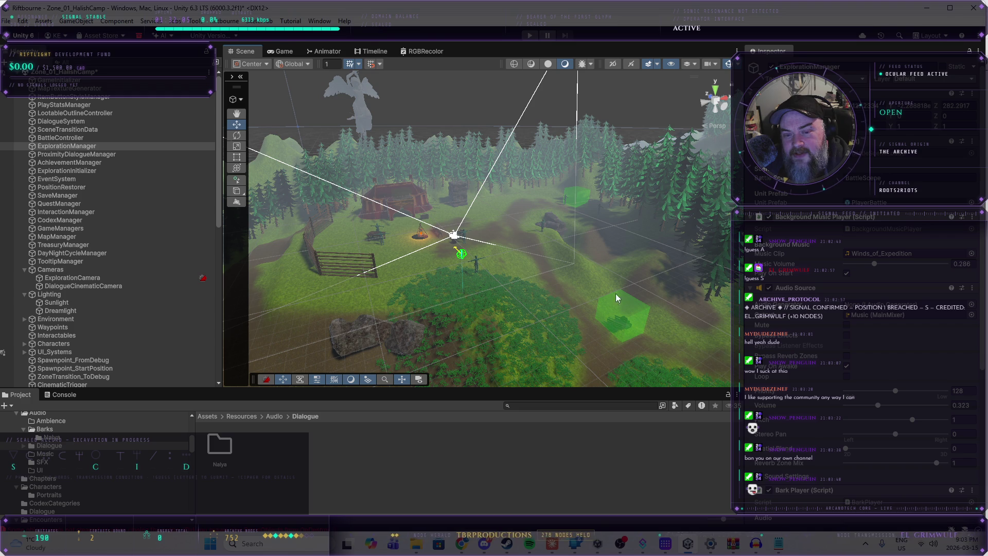
drag(433, 290, 457, 293)
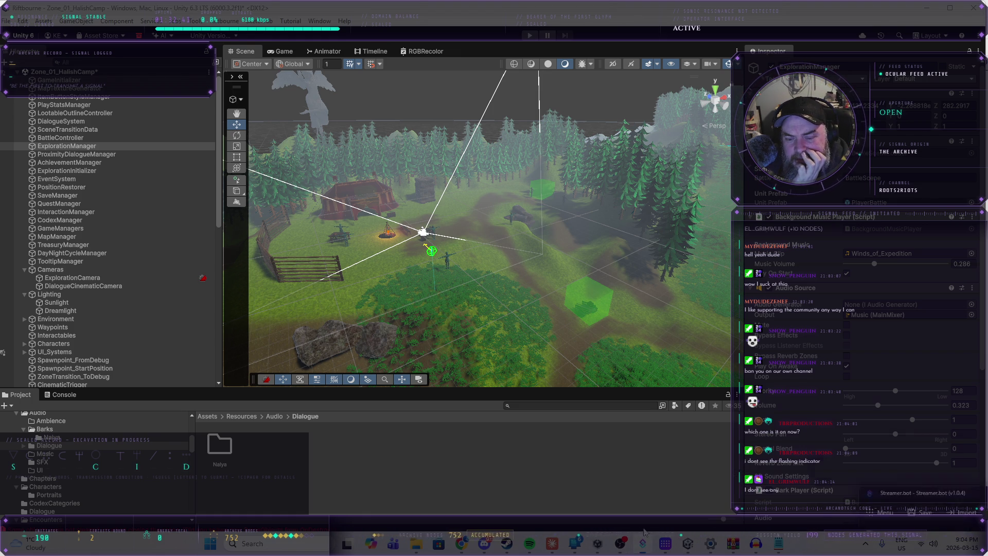
click(642, 544)
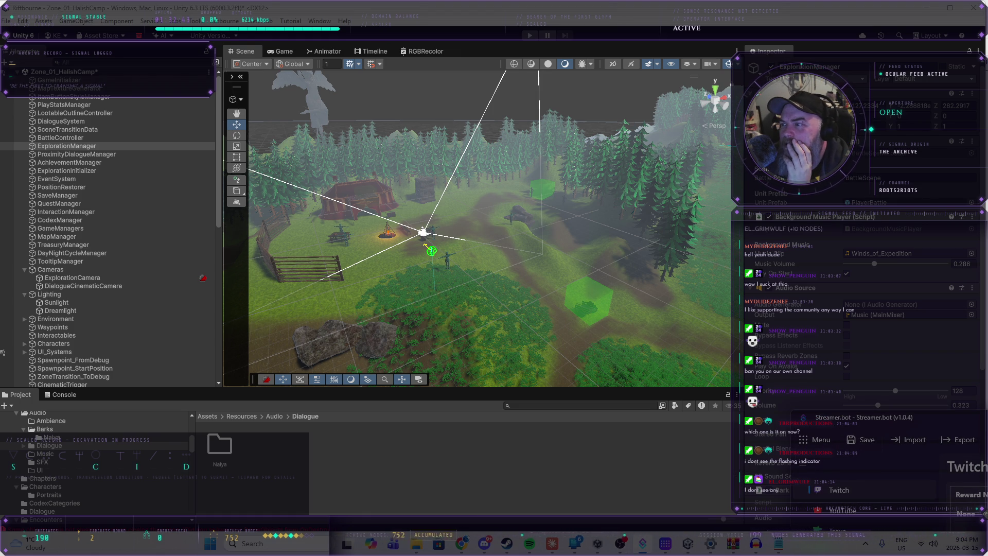
mouse_move(557, 257)
mouse_down()
mouse_move(658, 117)
mouse_move(656, 104)
mouse_move(564, 108)
mouse_up()
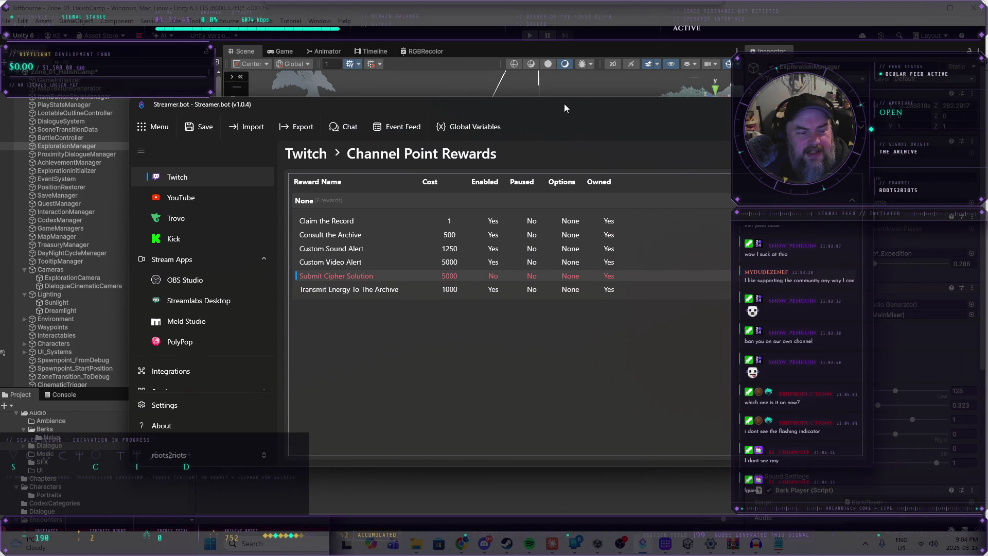
scroll(219, 278, down, 5)
scroll(218, 278, up, 5)
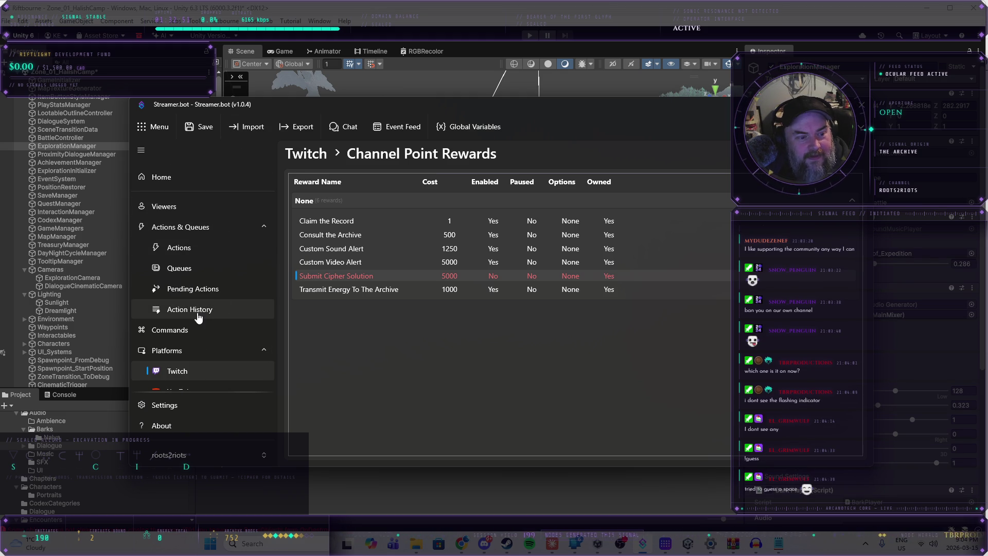
click(181, 249)
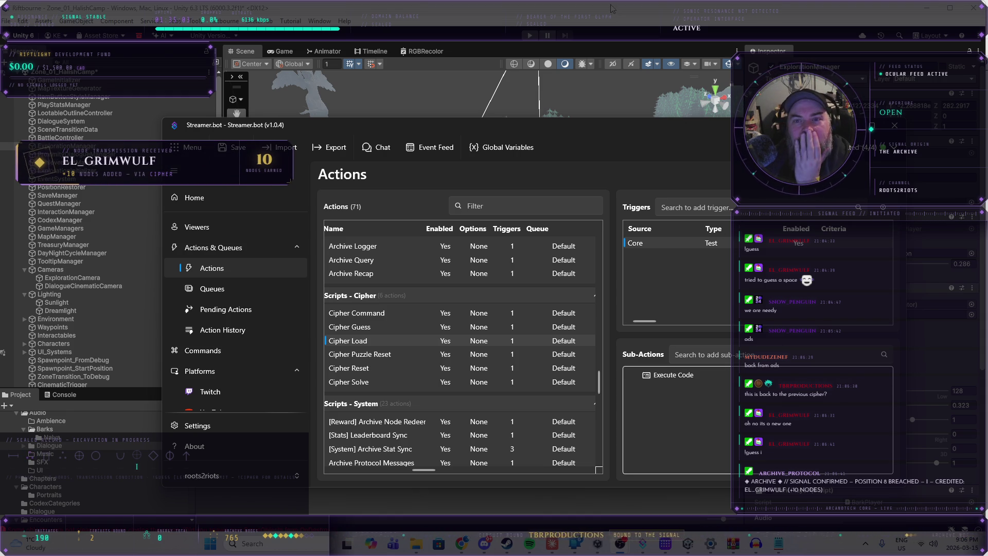
click(587, 42)
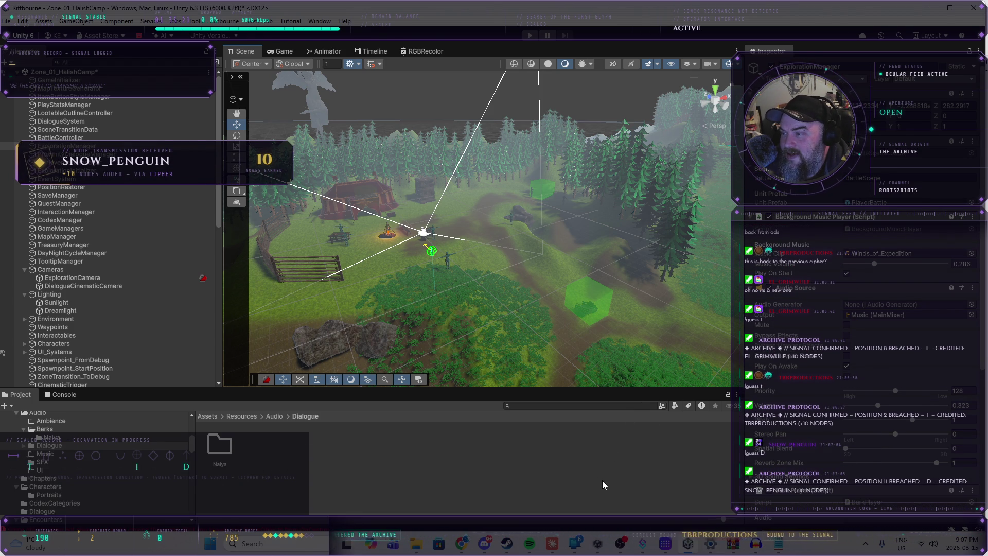
- Deselect everything in Unity and switch to the Nalya_Victory_Victory_Take3 Audacity window
mouse_move(688, 544)
mouse_move(778, 548)
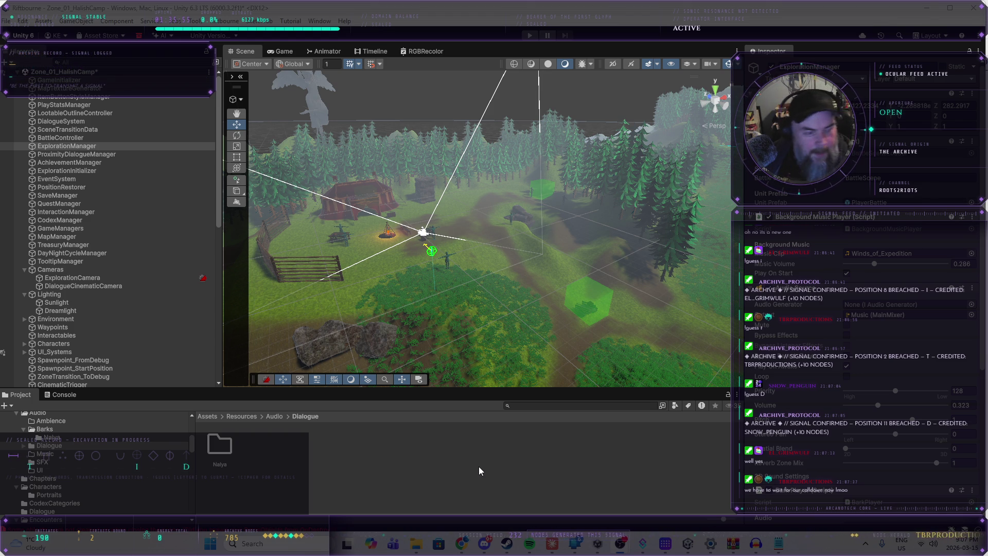
click(600, 455)
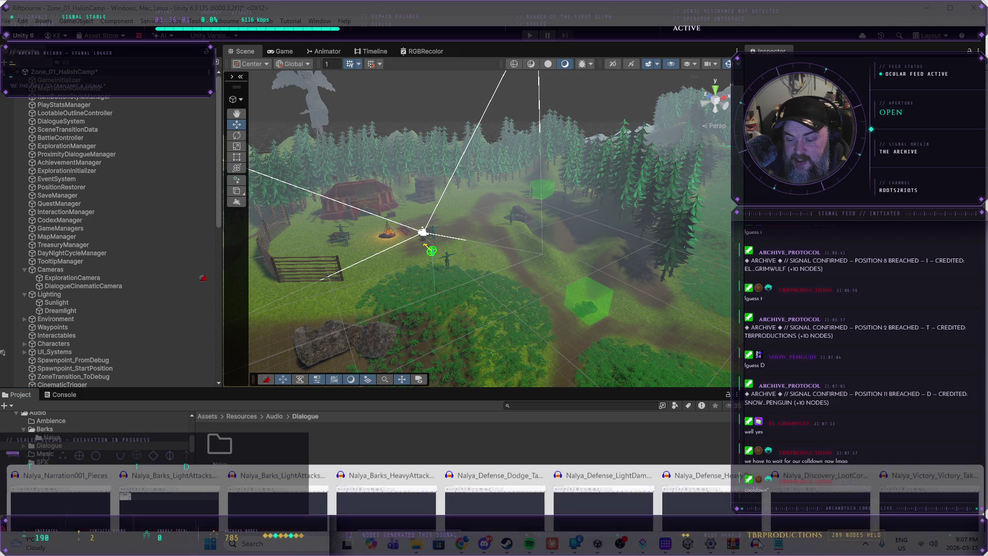
click(908, 495)
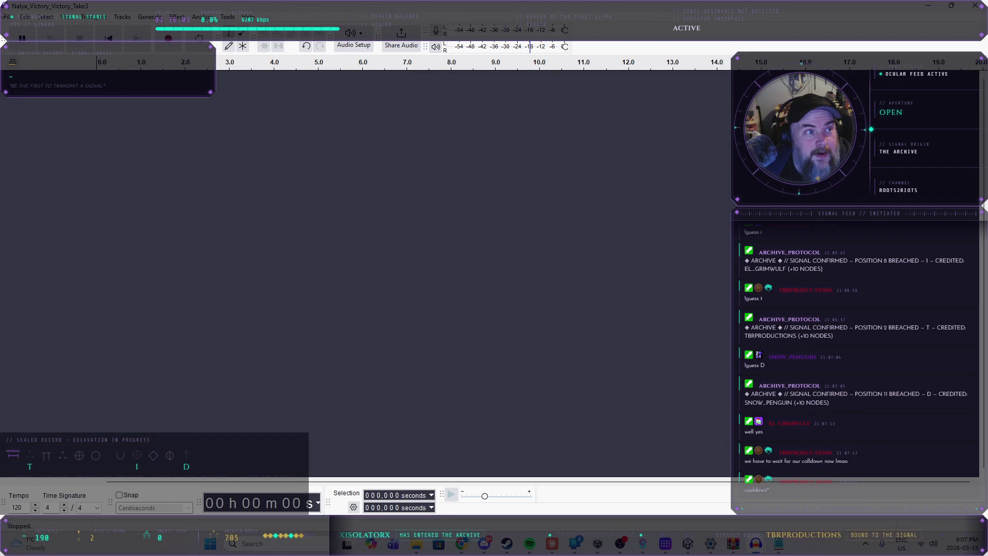
- Use File > Open to load Nalya_NL-001_Take1.wav from the KeltzScene folder
click(8, 17)
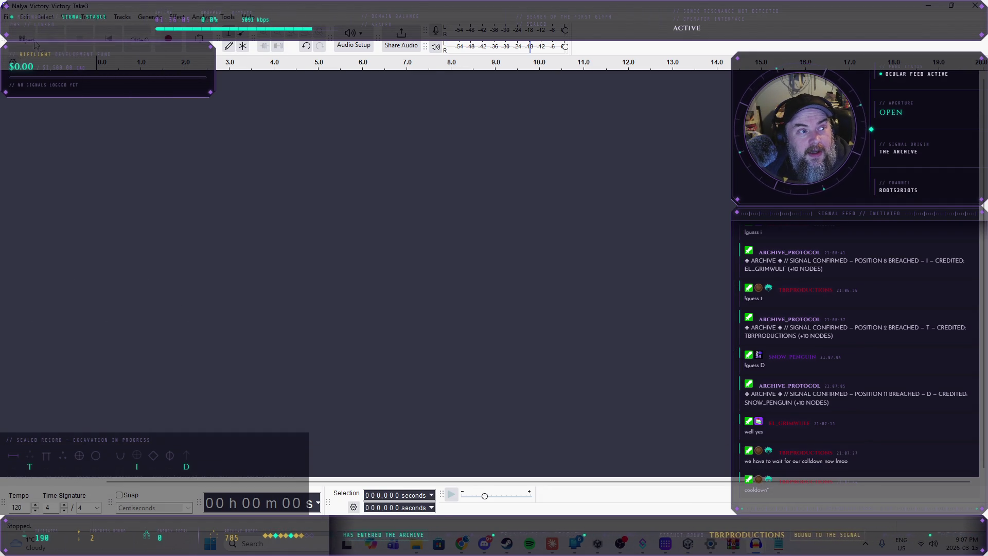
click(31, 42)
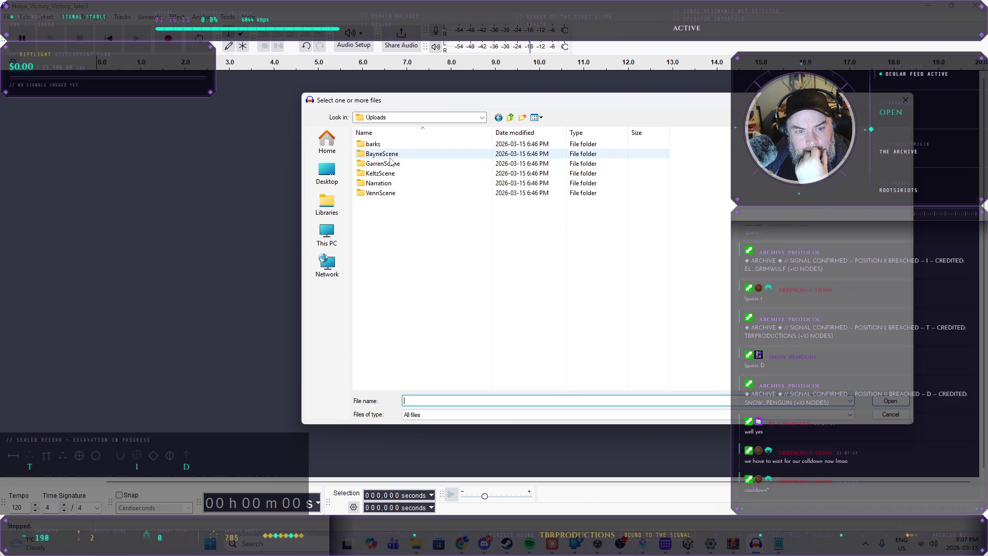
double_click(383, 173)
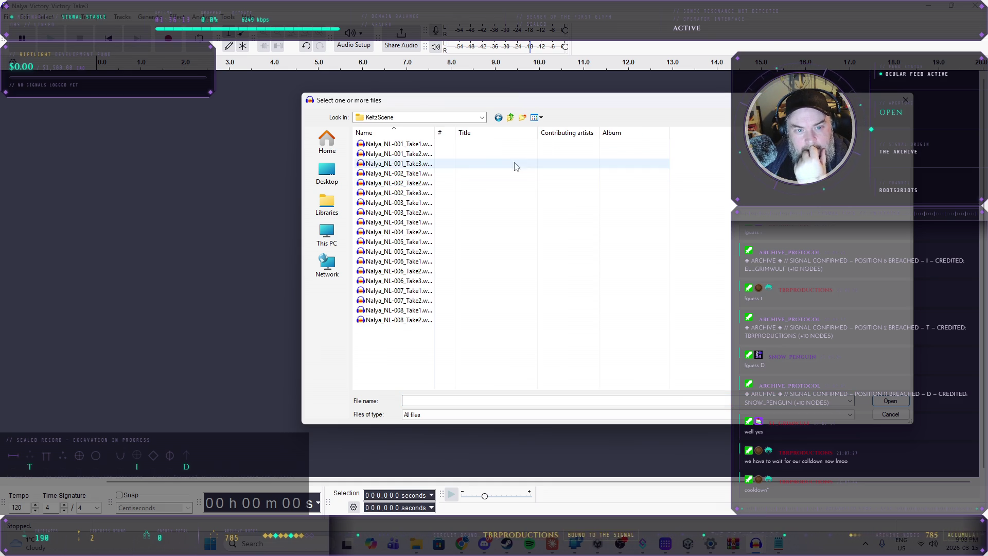
mouse_move(468, 135)
mouse_down()
mouse_move(449, 135)
mouse_move(484, 134)
mouse_up()
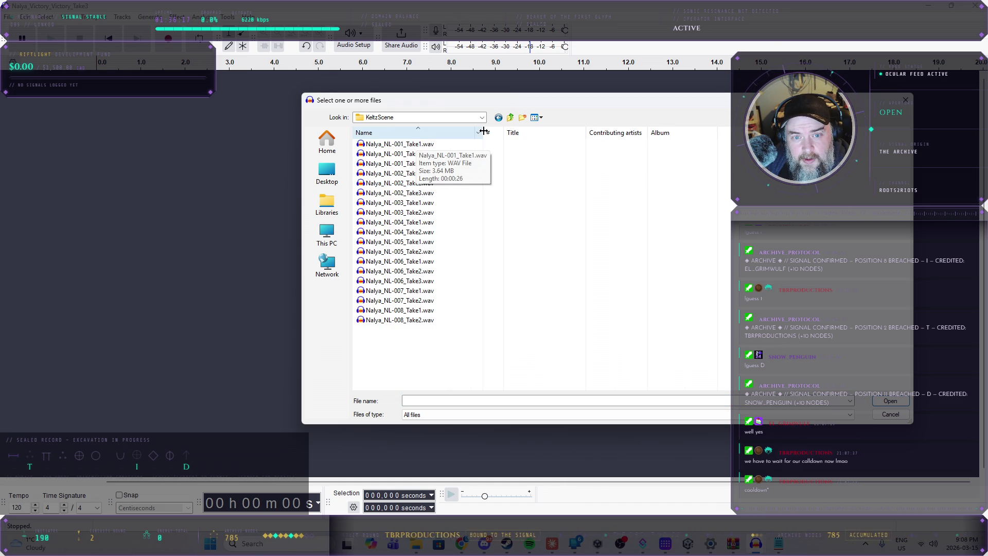
click(399, 145)
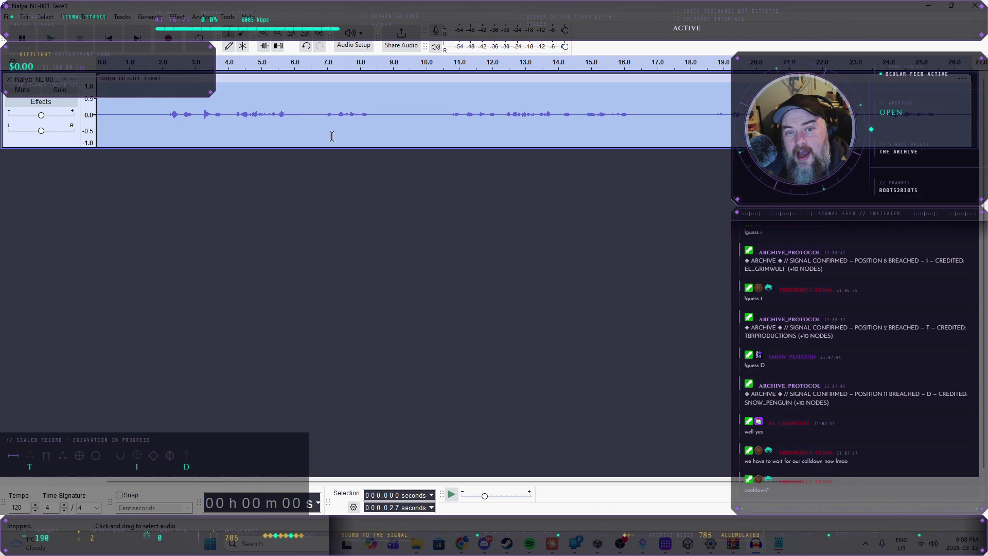
- Play back the take from 2 seconds and from about 11 seconds
click(166, 116)
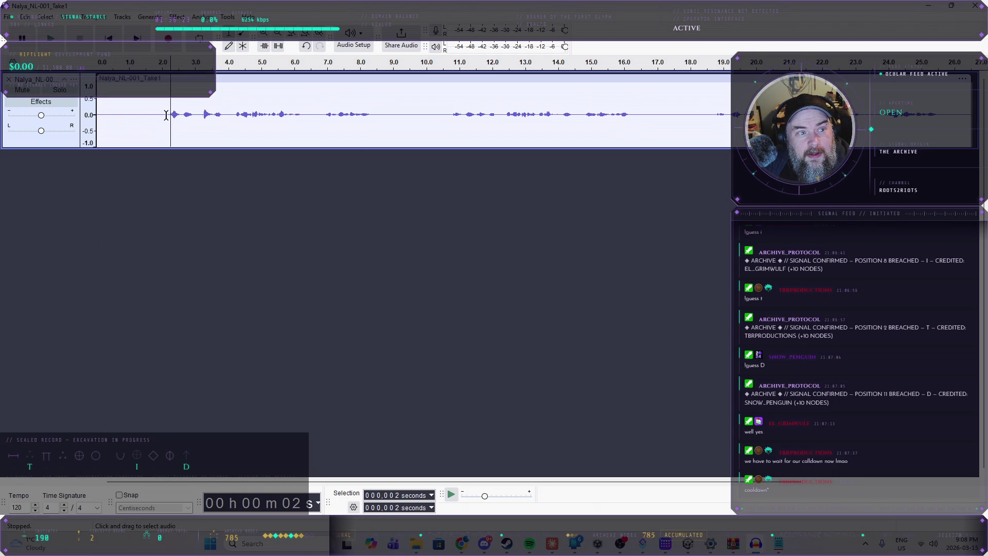
click(52, 40)
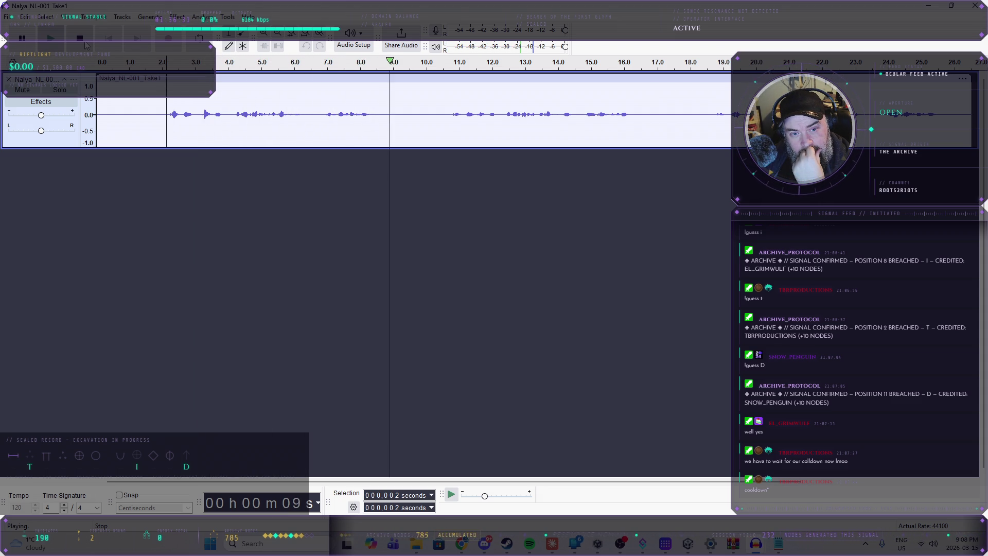
click(86, 43)
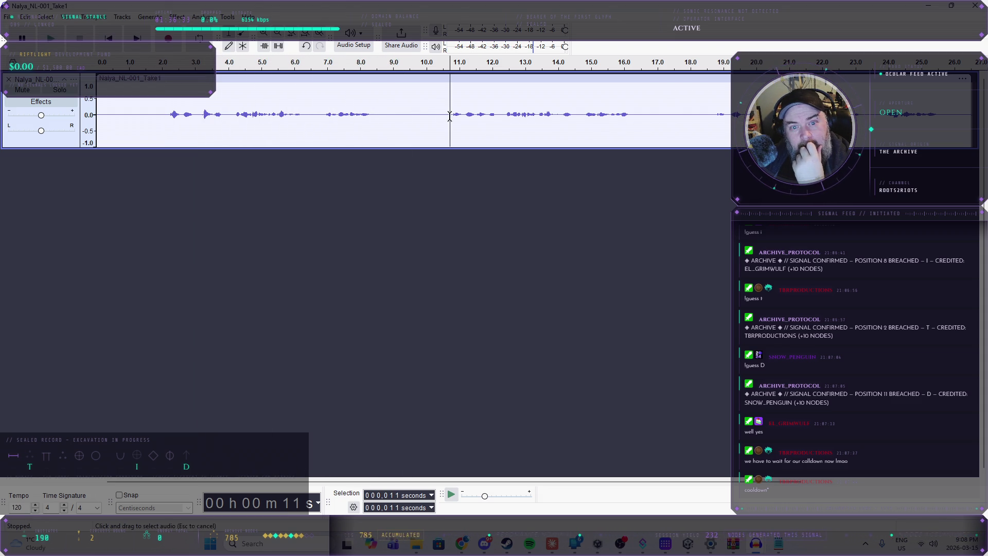
click(60, 45)
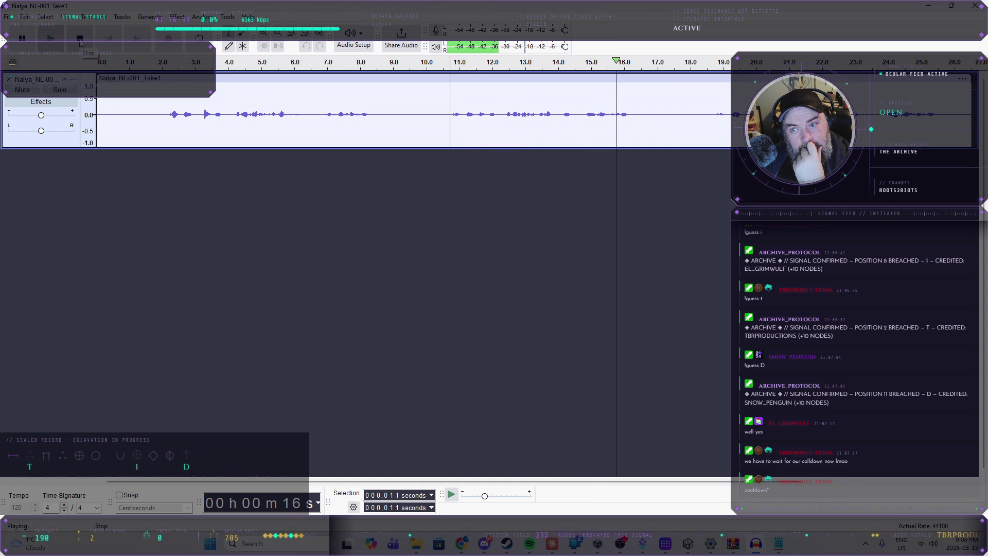
click(79, 39)
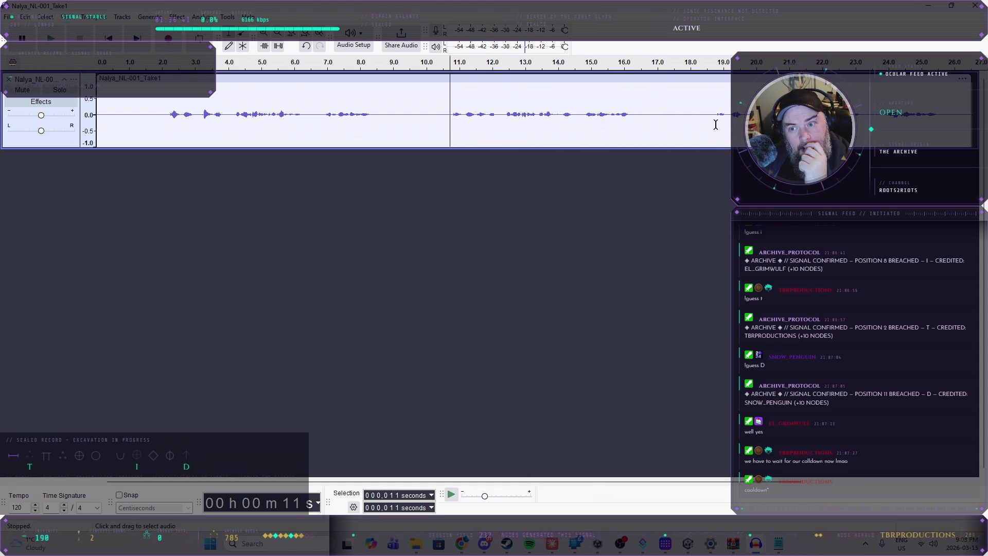
- Audition the line at 19 seconds twice, then select the 19–26 second section
click(716, 111)
click(50, 38)
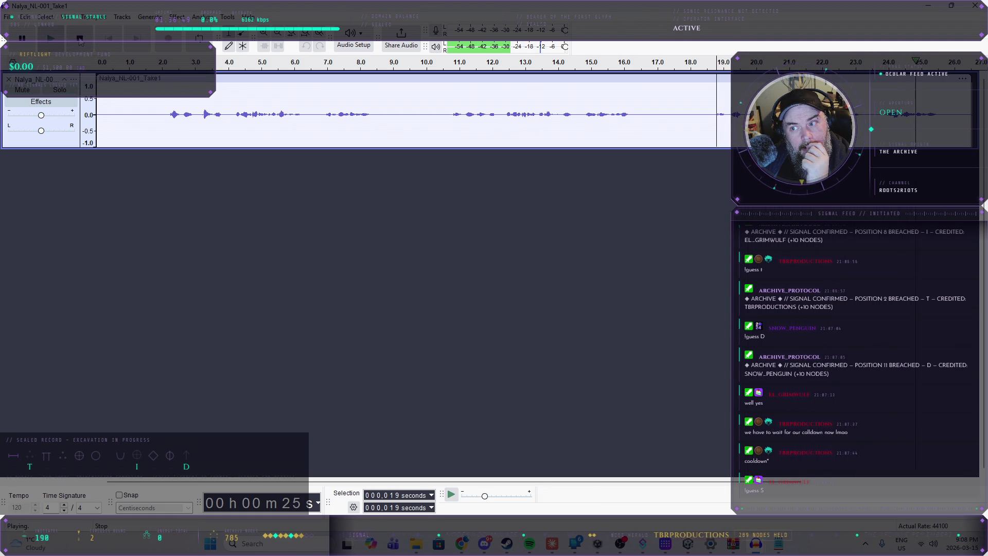
click(80, 39)
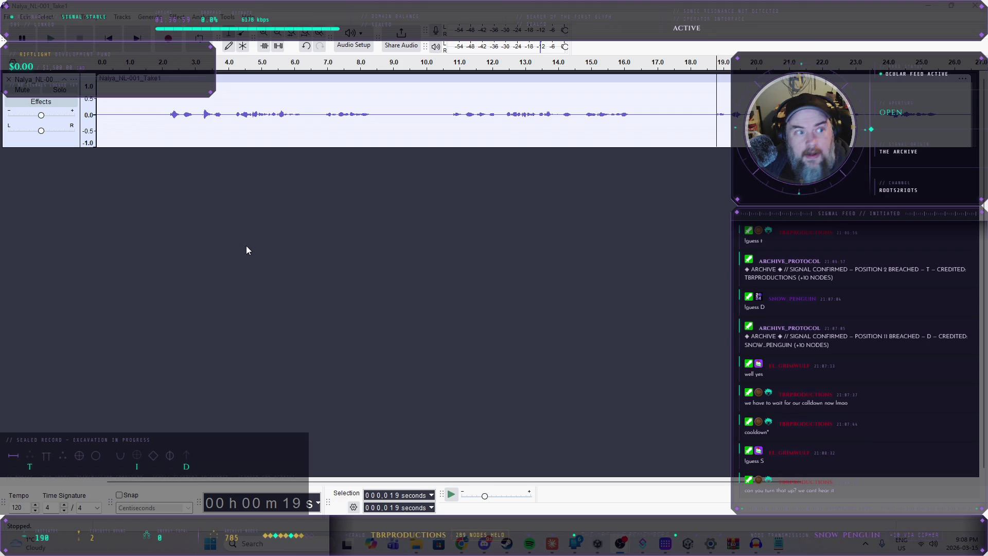
click(64, 41)
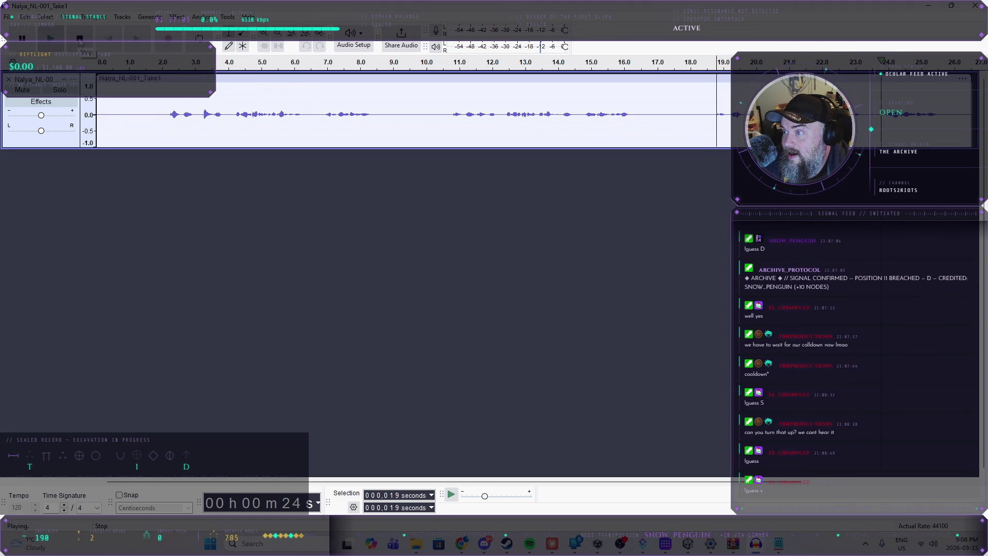
click(80, 40)
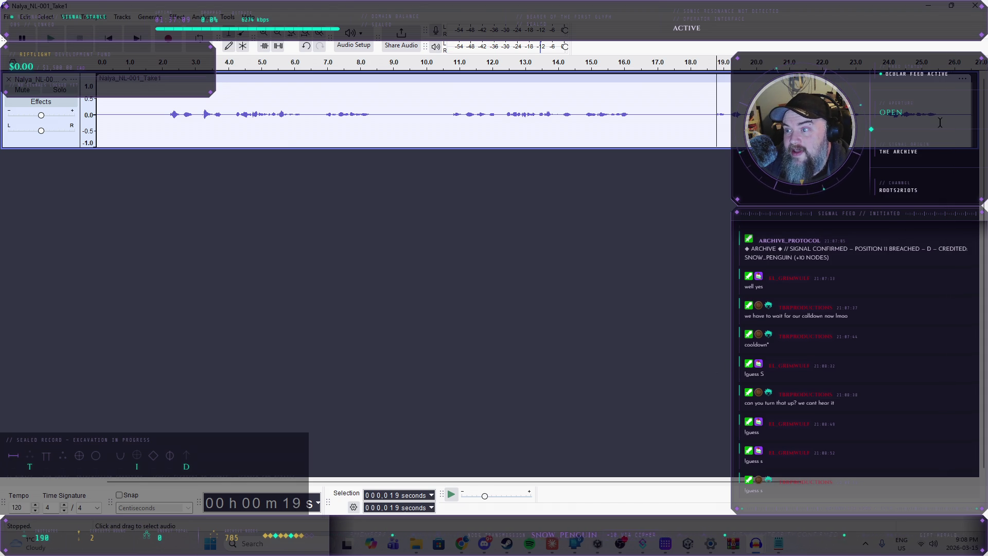
drag(938, 114, 717, 122)
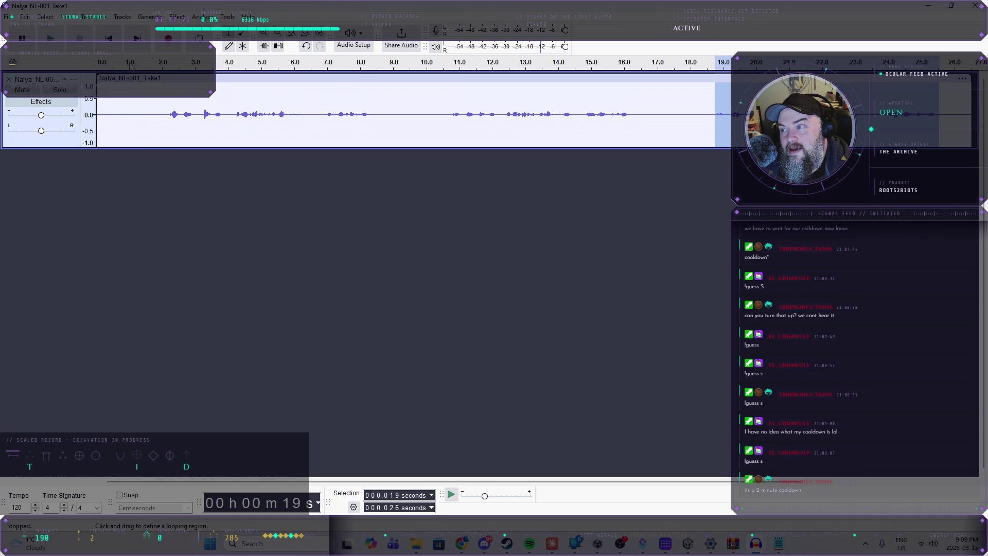
- Copy the selected 19–26 second section through the Edit menu
click(7, 19)
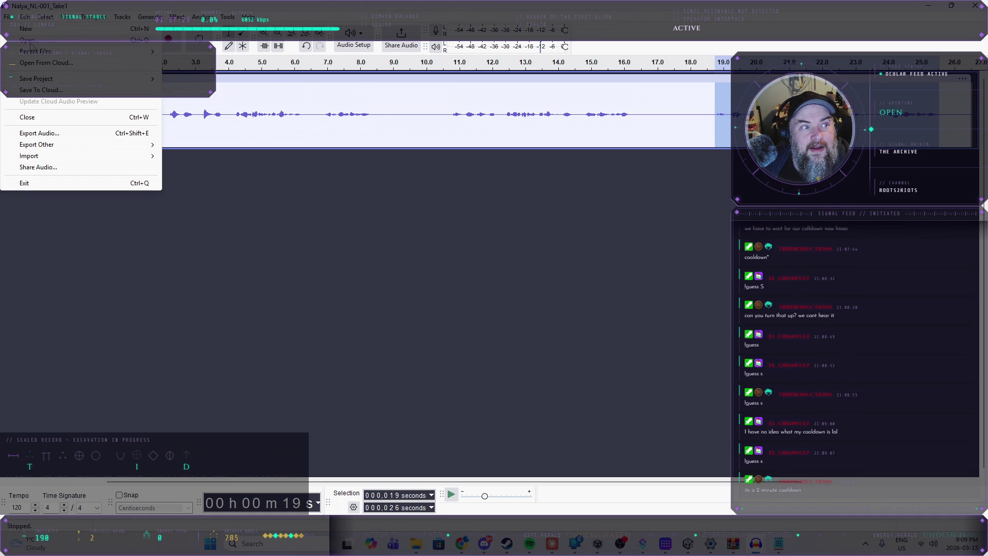
mouse_move(25, 16)
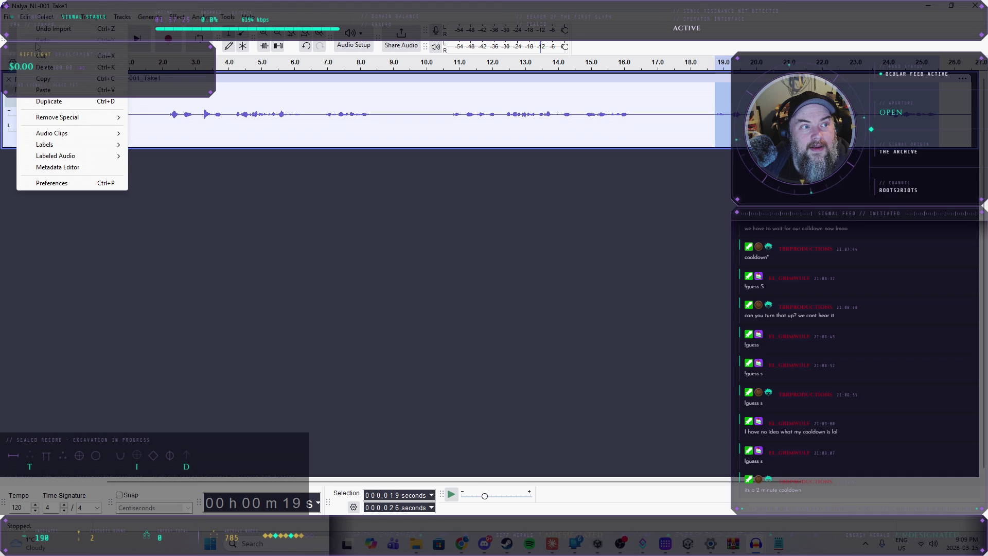
click(45, 81)
- Paste the section as a new track, remove the original track, and preview the 7-second clip
key(ctrl+v)
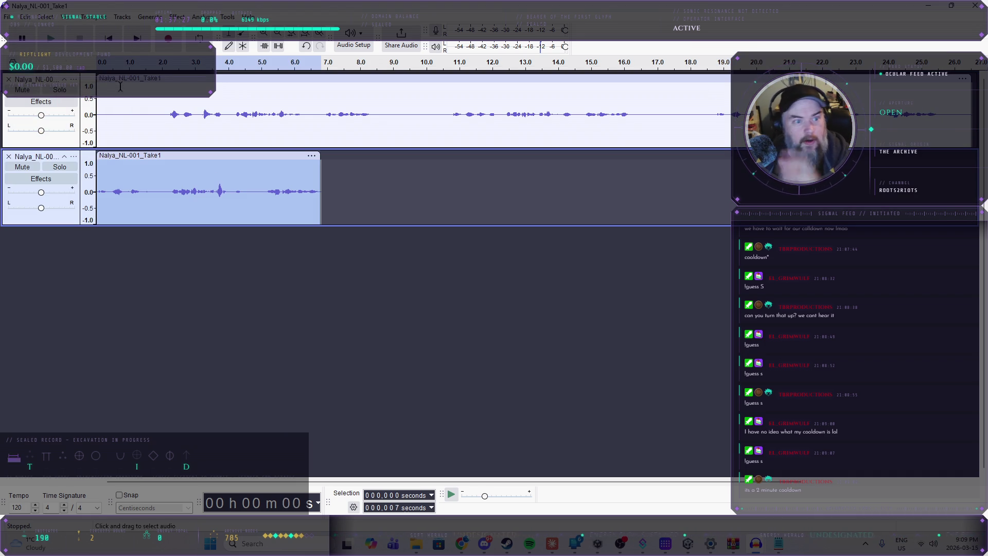
click(8, 79)
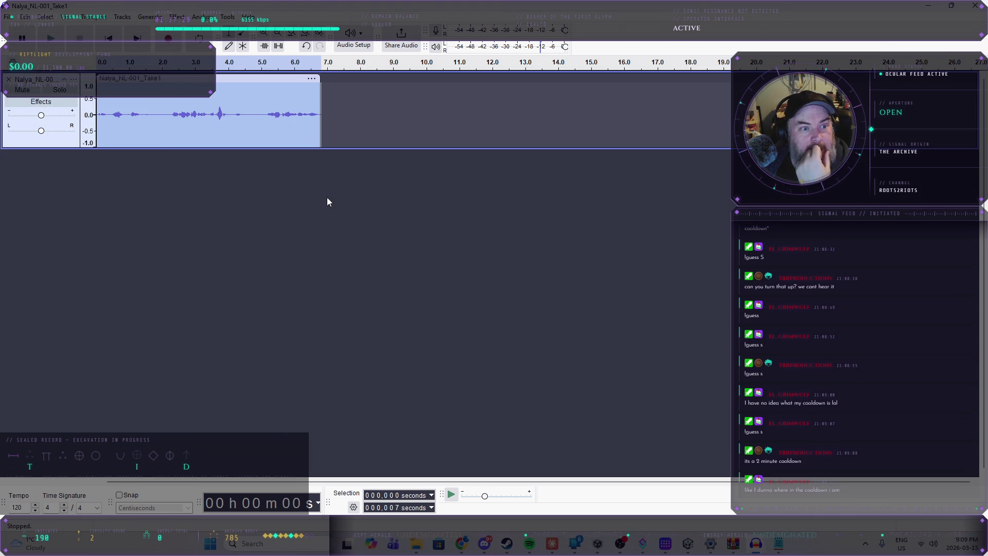
click(60, 39)
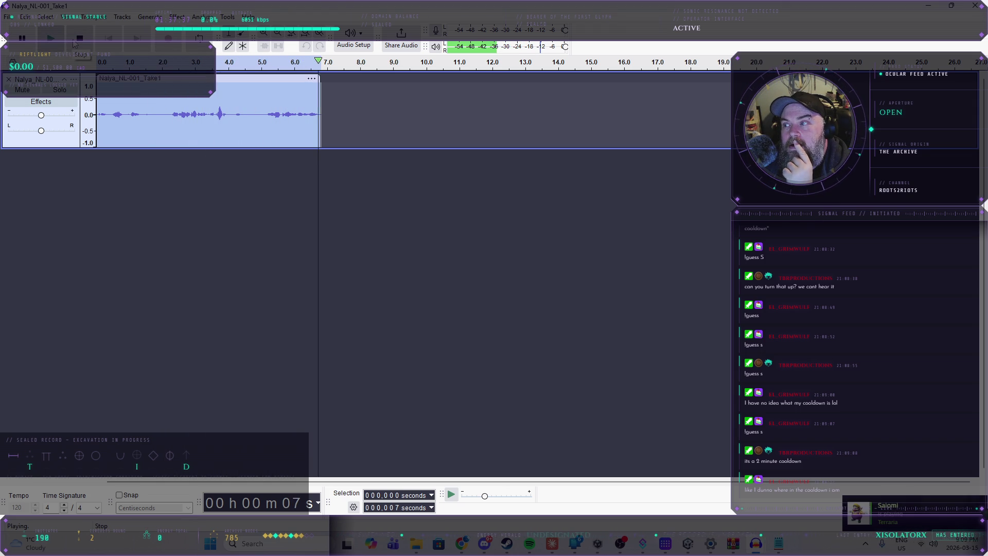
click(8, 18)
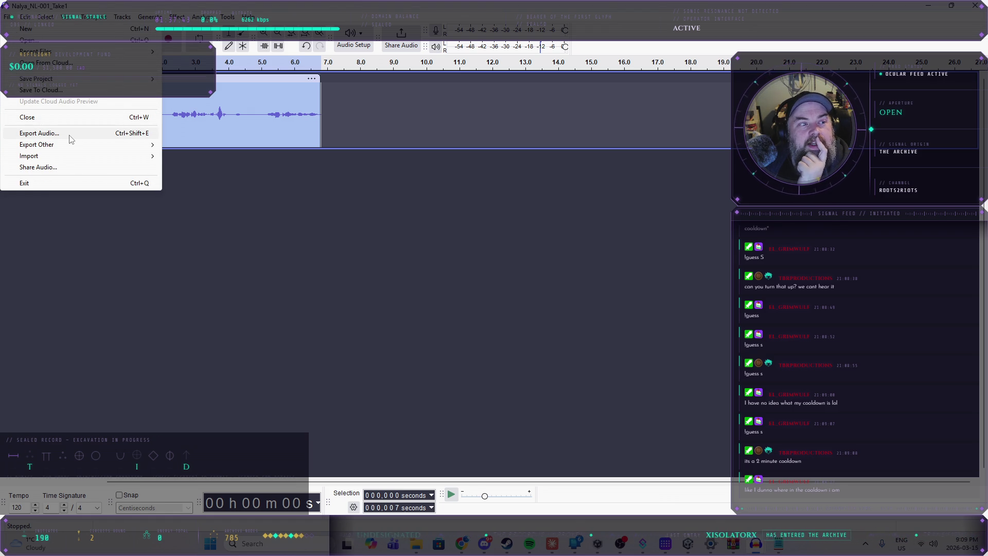
- Export the clip to computer as Nalya_NL-001.ogg, dropping _Take1, and browse for the save folder
click(65, 135)
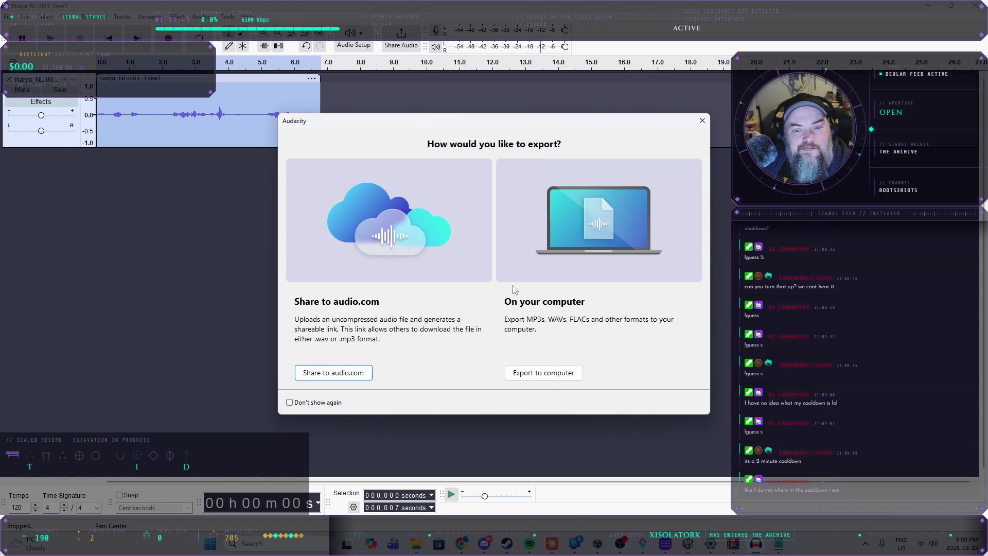
click(553, 377)
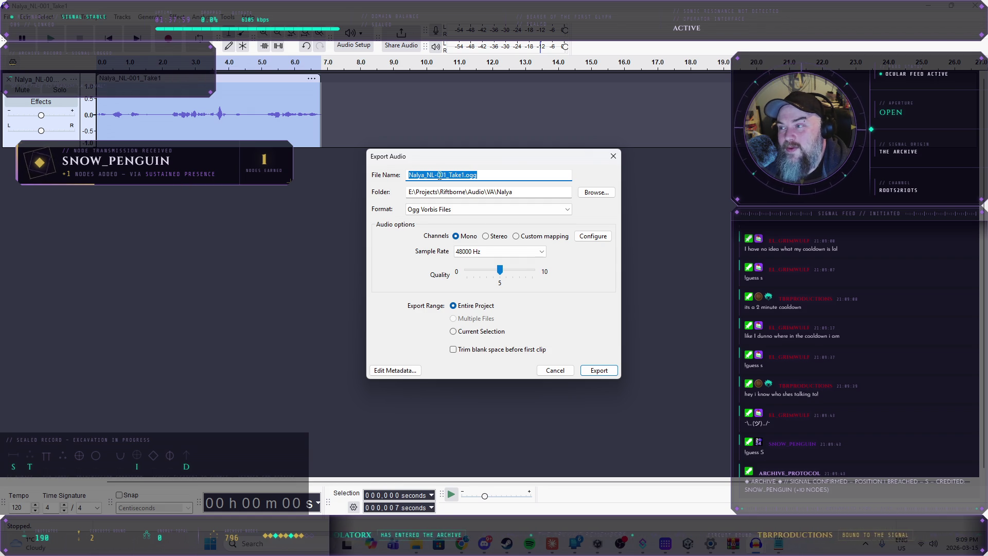
click(449, 175)
drag(447, 176, 465, 179)
key(BackSpace)
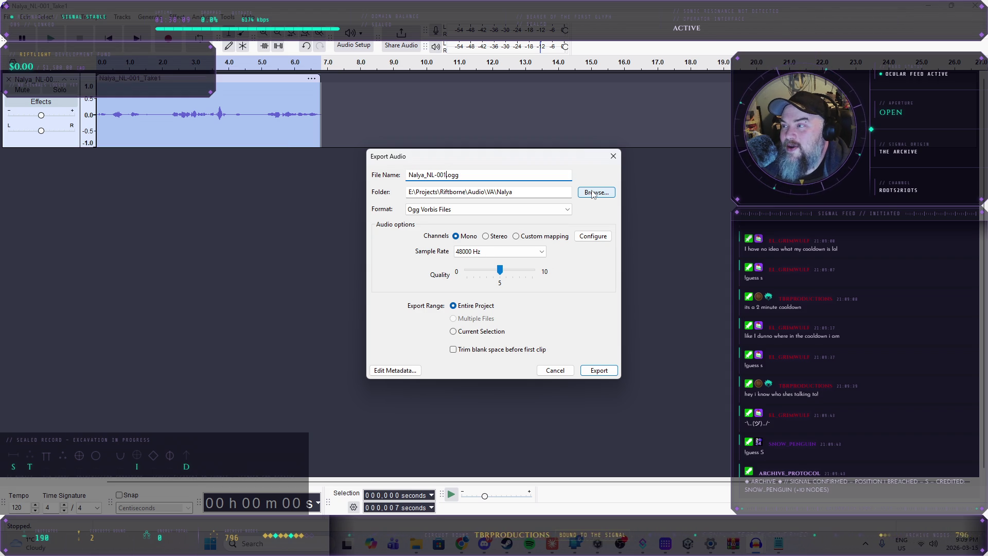
click(592, 194)
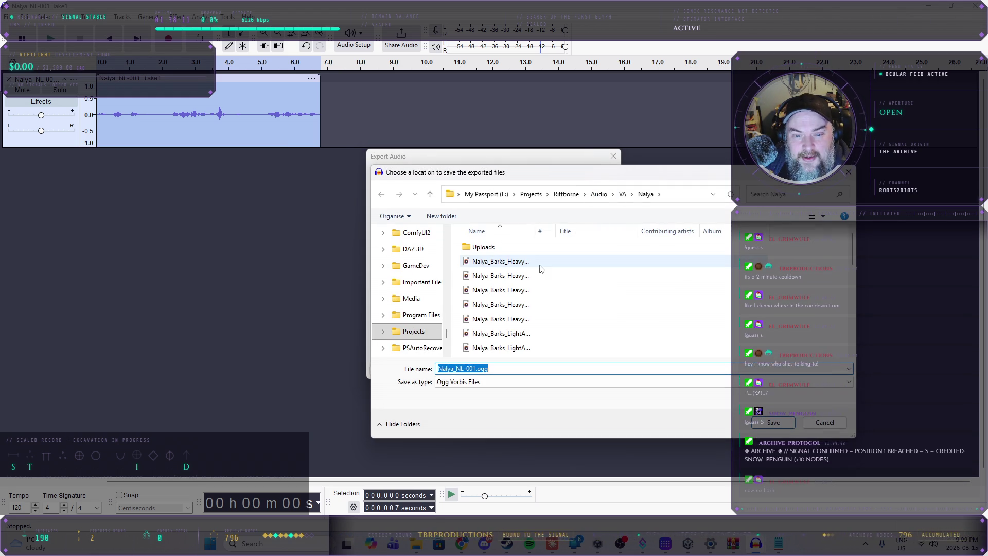
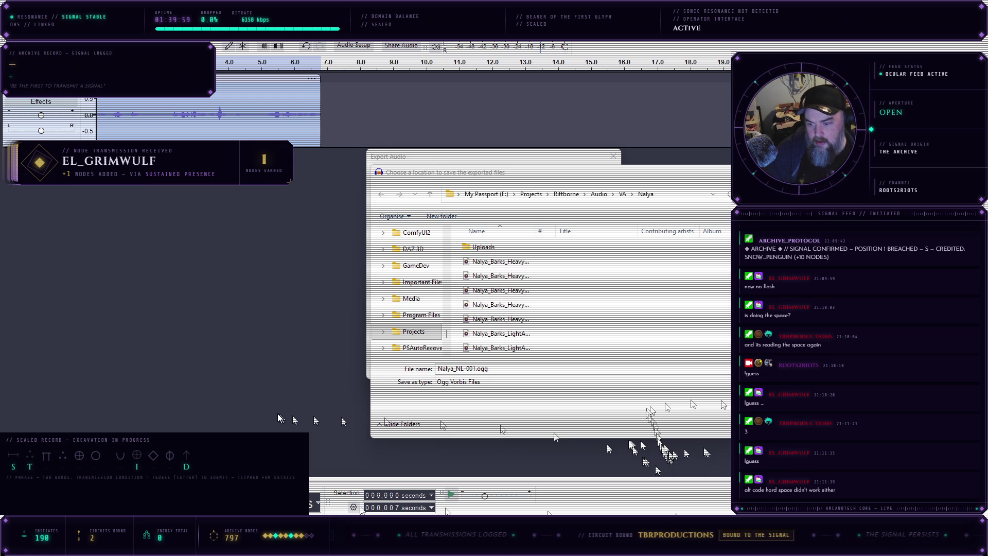
- Close the full-screen overlay window and check the list of sound output devices
right_click(442, 422)
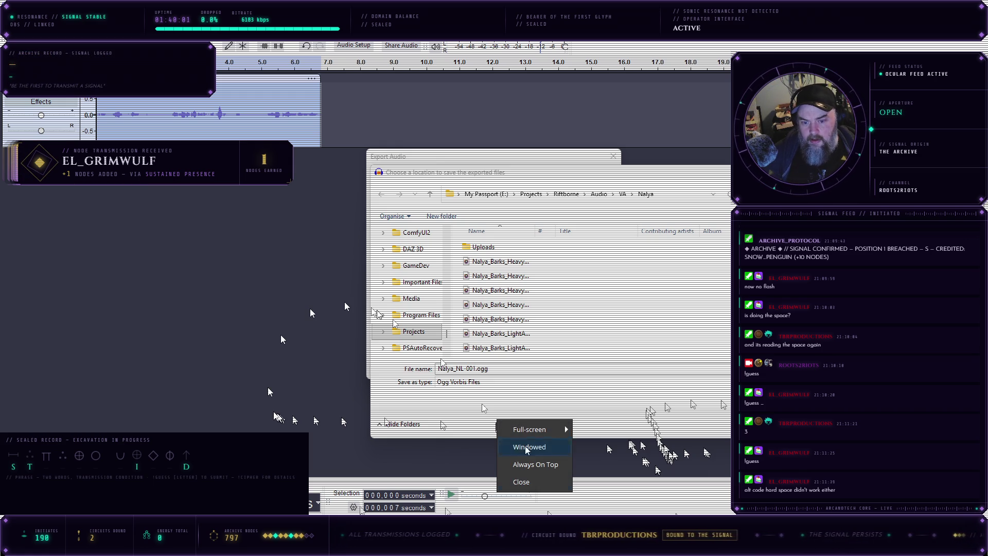
click(514, 482)
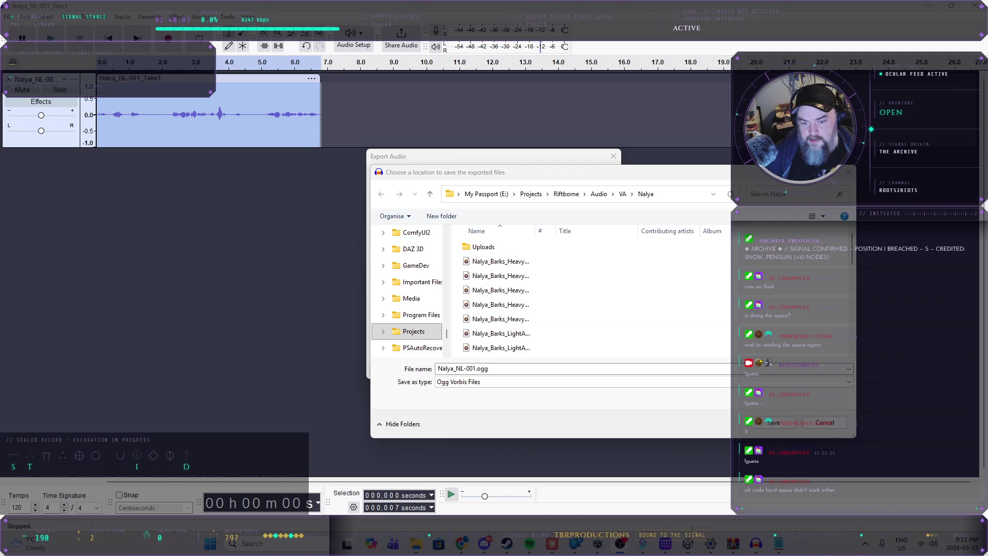
click(923, 542)
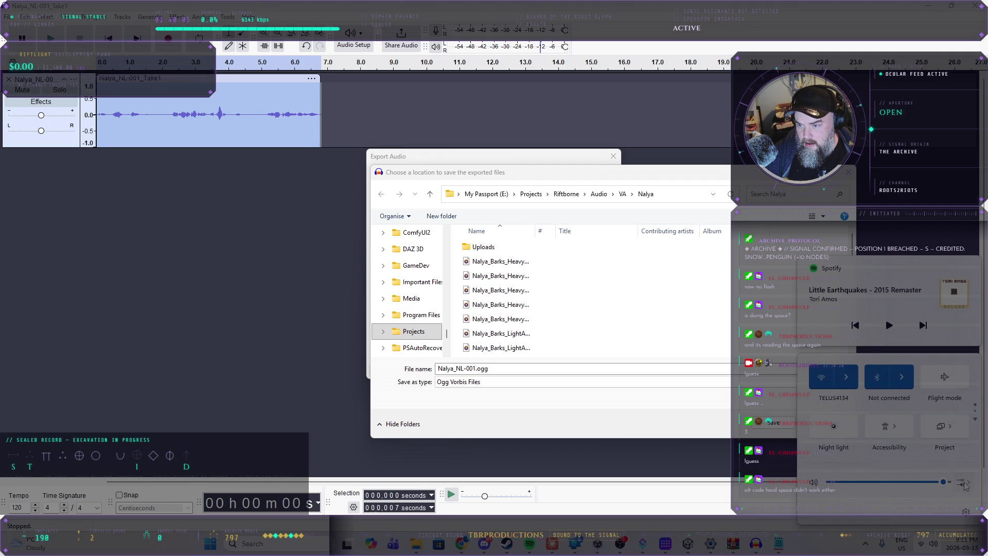
click(960, 482)
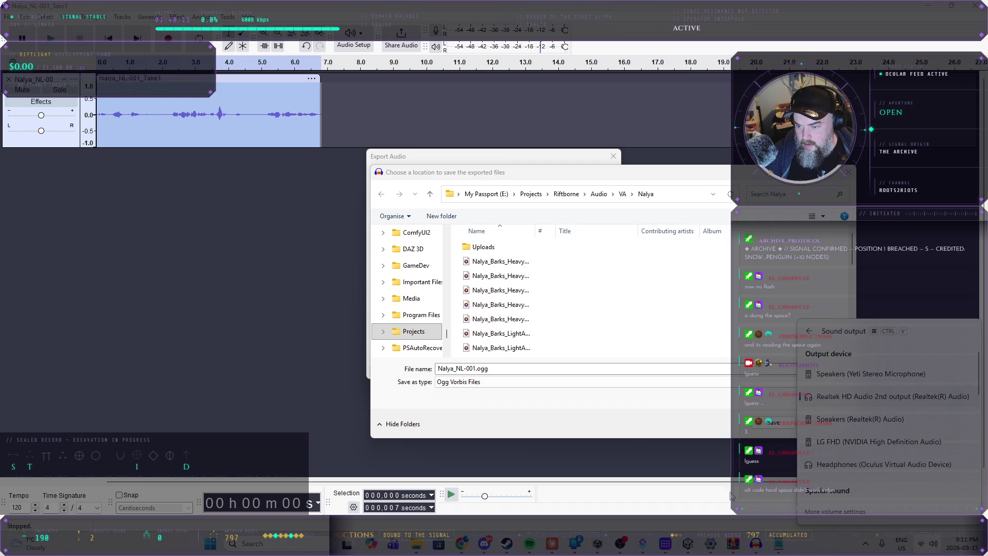
click(668, 412)
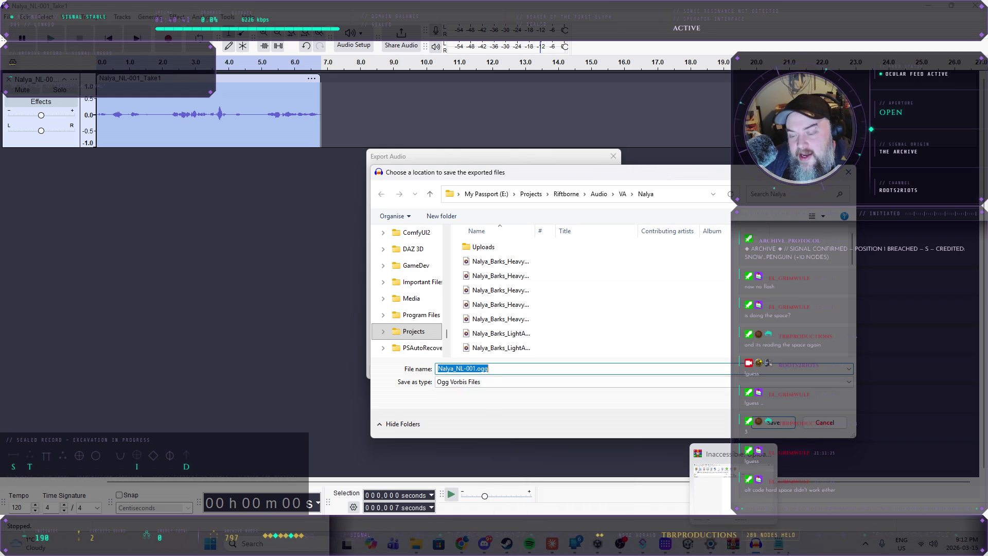
- In Streamer.bot, test-fire the Cipher Reset action's Twitch channel trigger
mouse_move(779, 545)
click(795, 479)
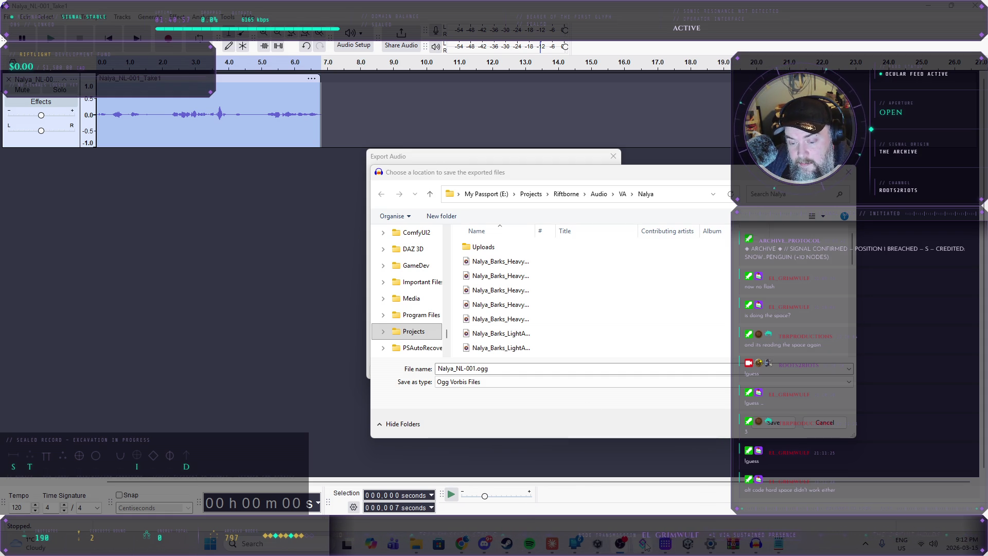
mouse_move(644, 544)
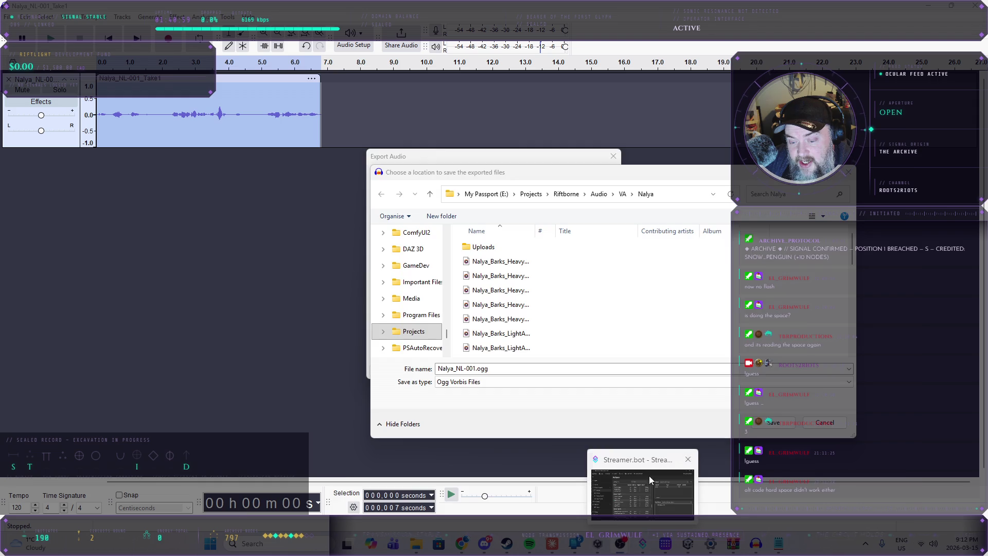
click(650, 475)
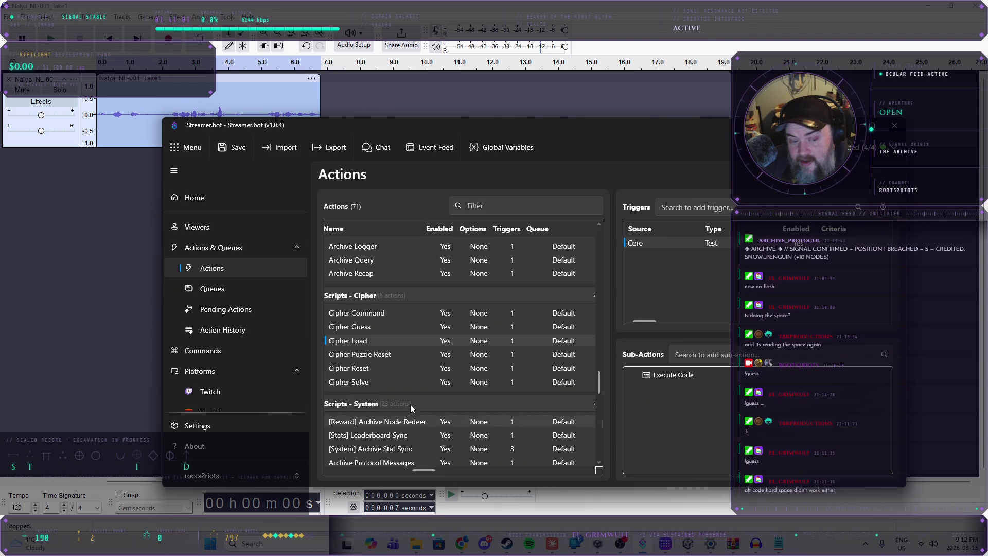
right_click(380, 339)
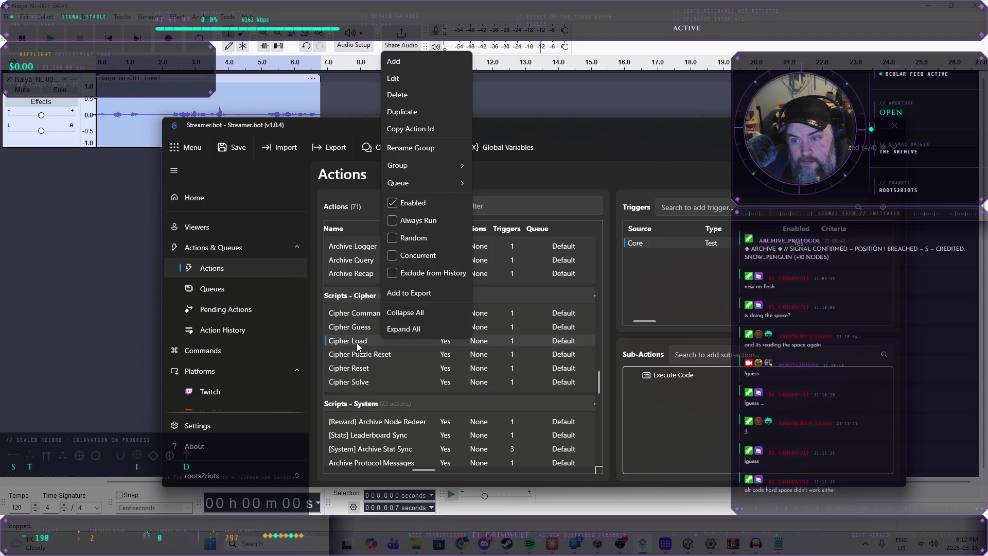
click(357, 343)
click(372, 368)
click(375, 354)
click(374, 369)
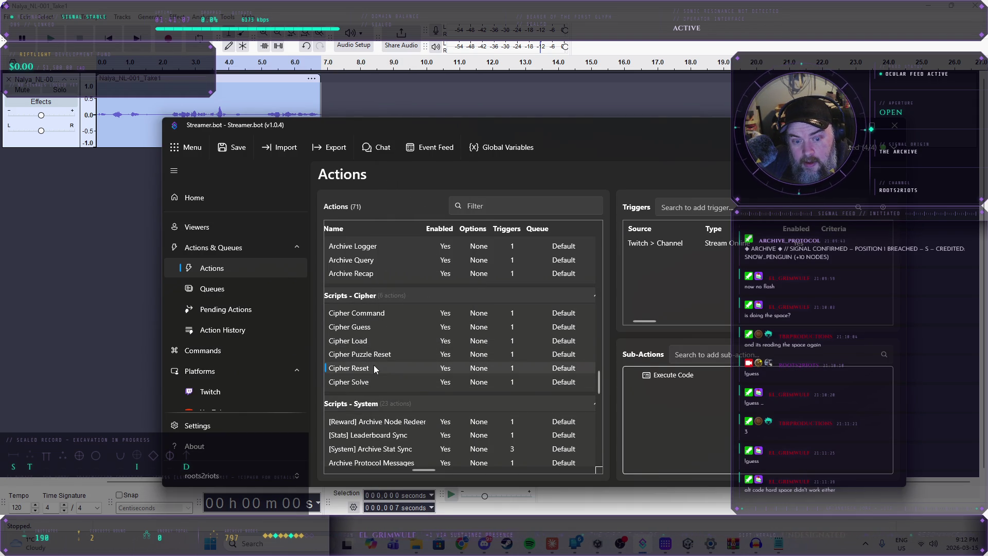
right_click(740, 244)
click(774, 260)
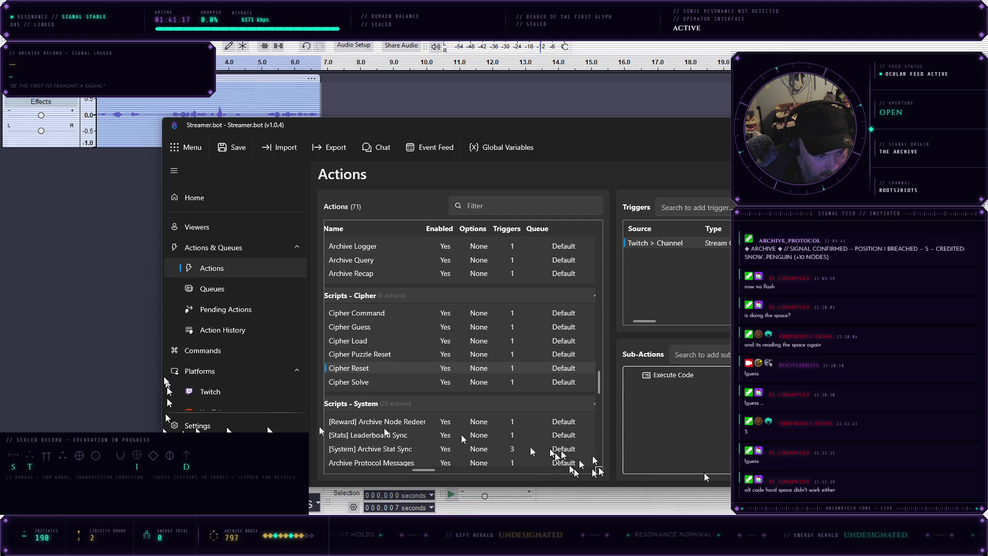
- Close the overlay window and inspect the Cipher Load action's Core test trigger
right_click(370, 355)
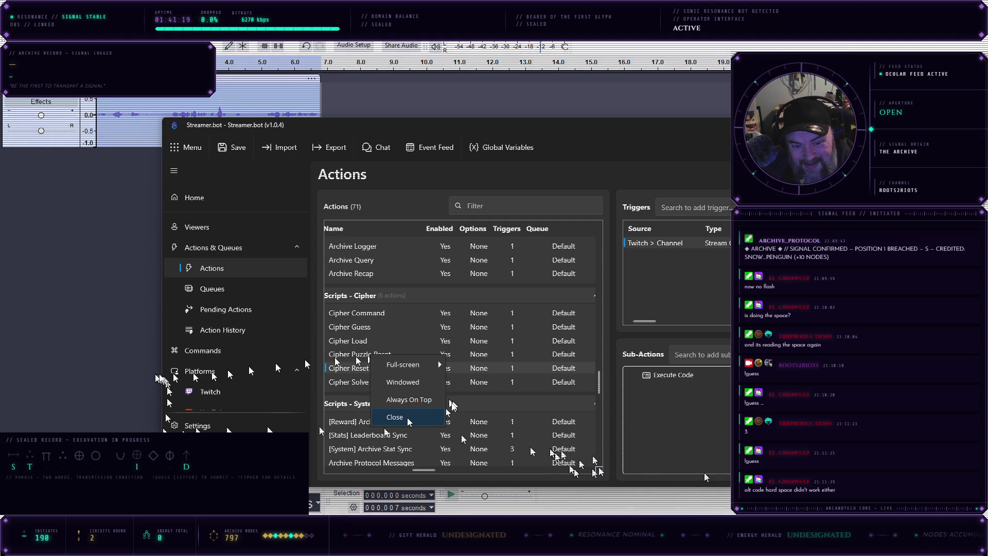
click(409, 420)
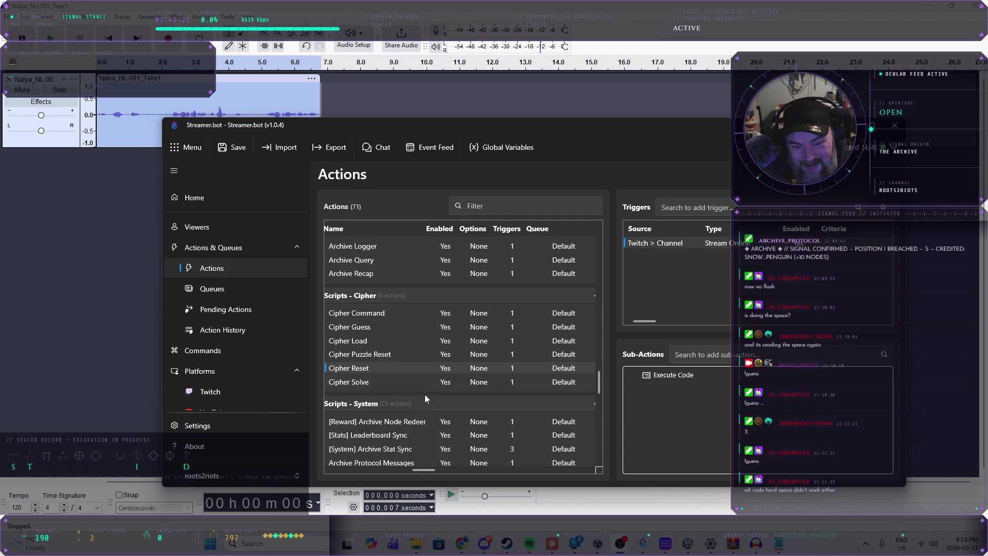
click(382, 341)
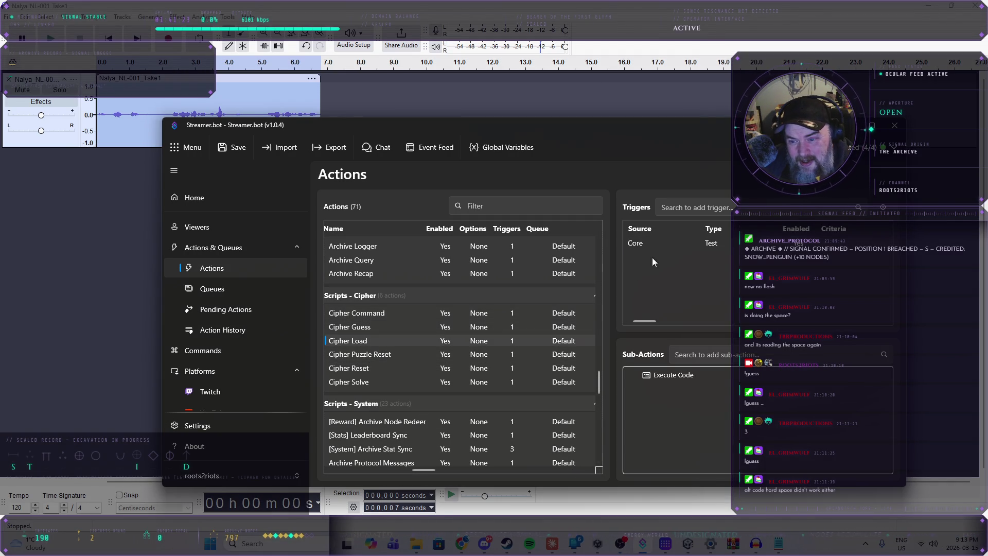
right_click(686, 245)
key(Escape)
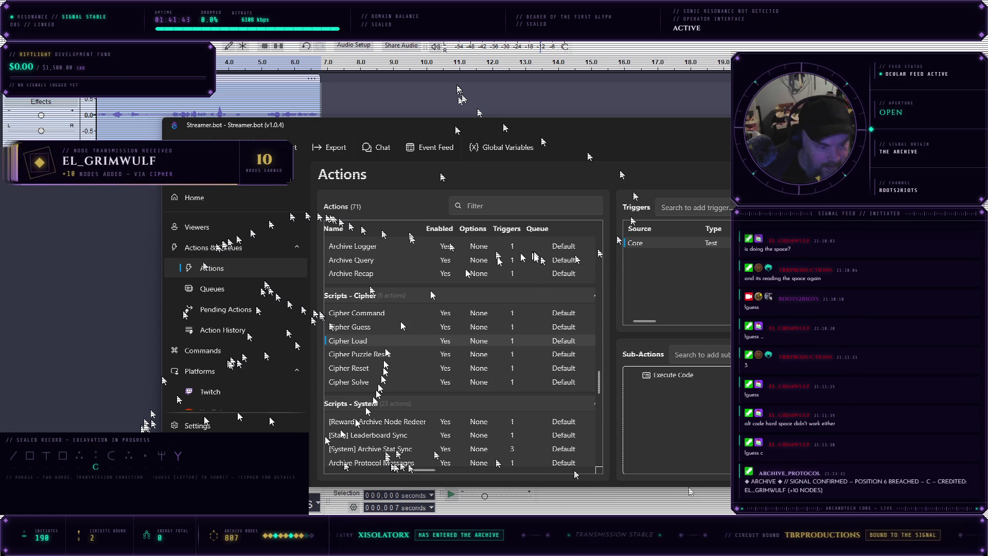
right_click(615, 159)
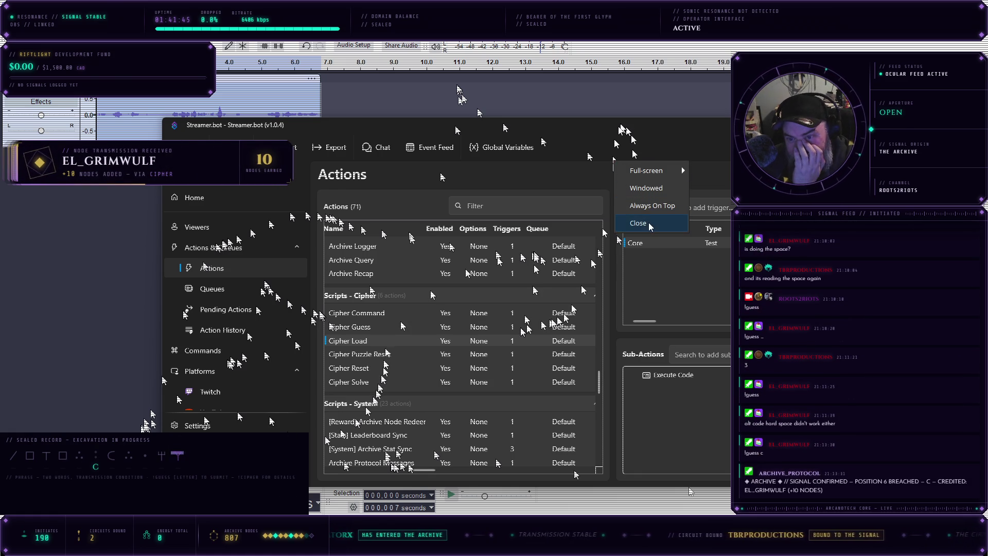
click(637, 224)
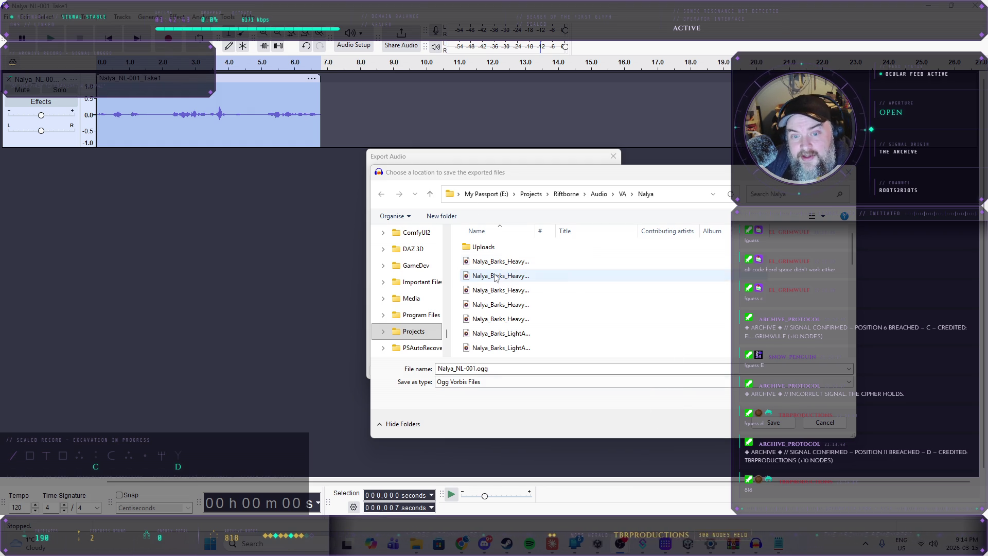
- Save the Nalya_NL-001.ogg export into the VA\Nalya folder, then switch to the Unity editor
scroll(571, 329, down, 5)
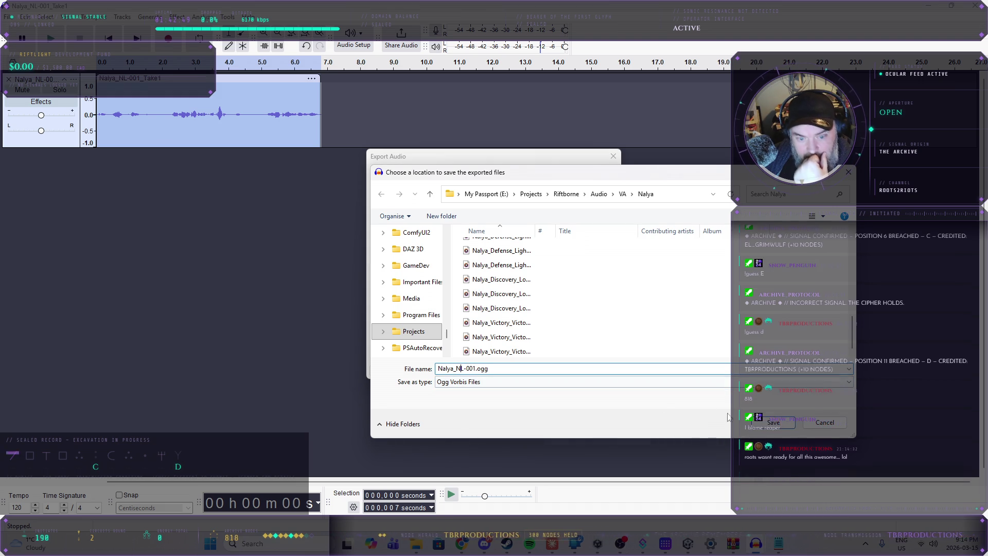
click(774, 422)
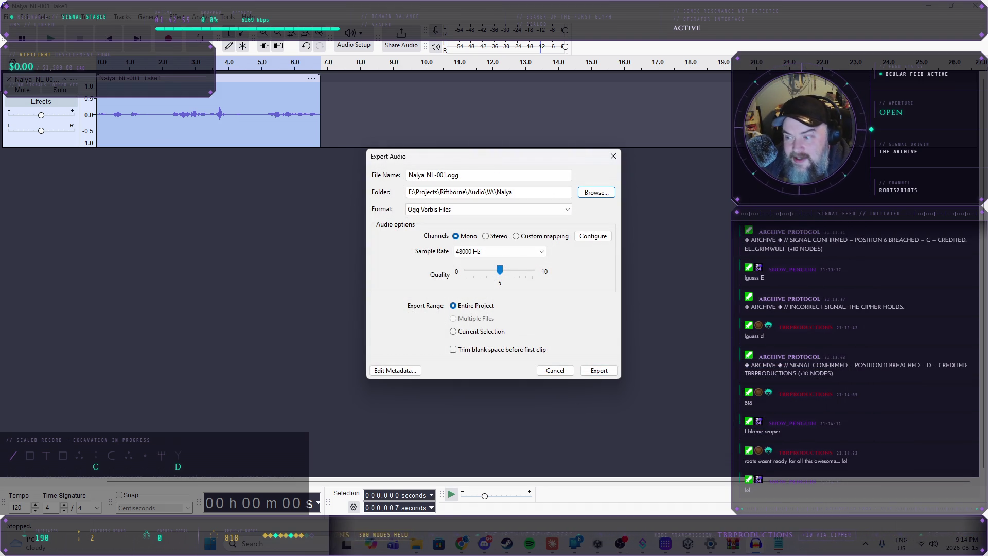
mouse_move(445, 535)
click(462, 471)
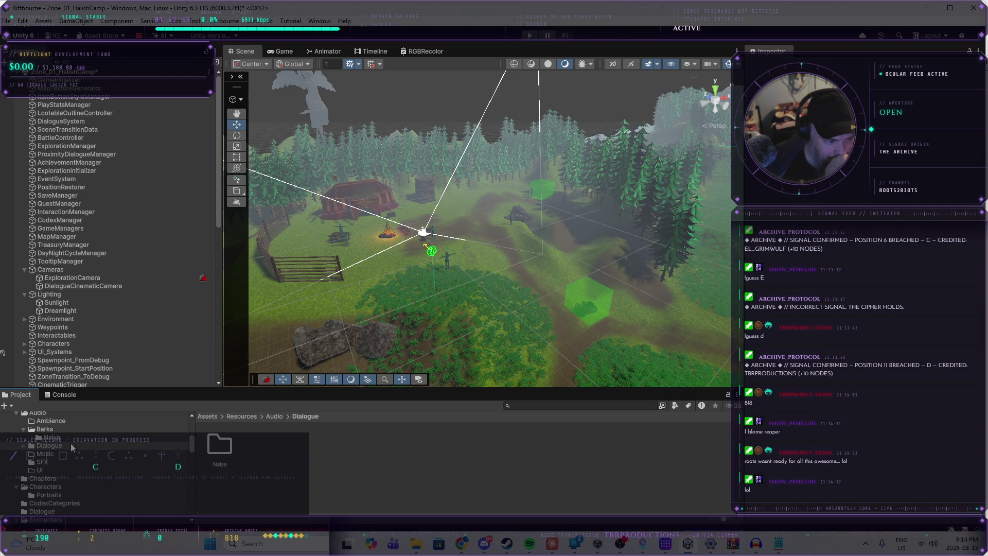
- Open the Nalya audio folder in Unity, then run the Nalya clip export in Audacity
double_click(222, 446)
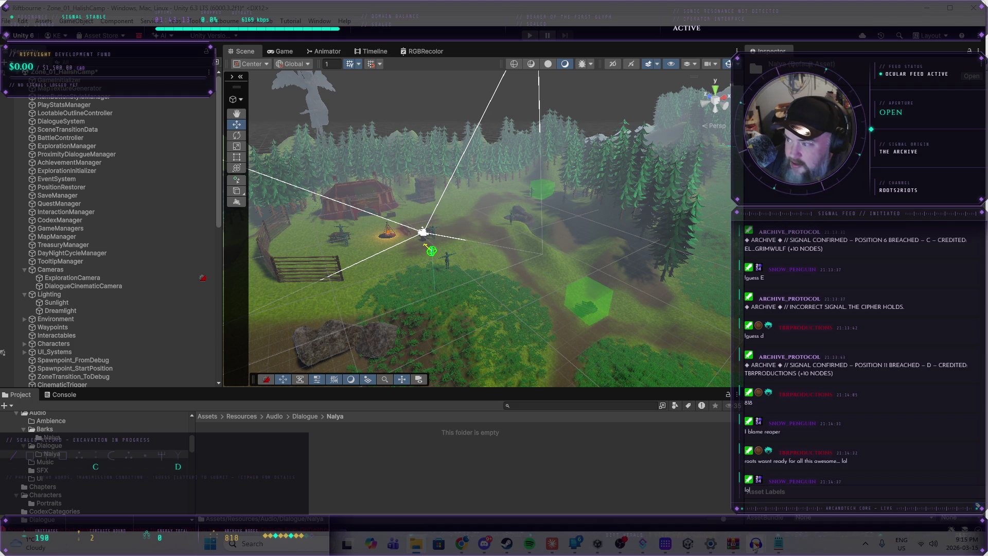
mouse_move(755, 548)
click(901, 480)
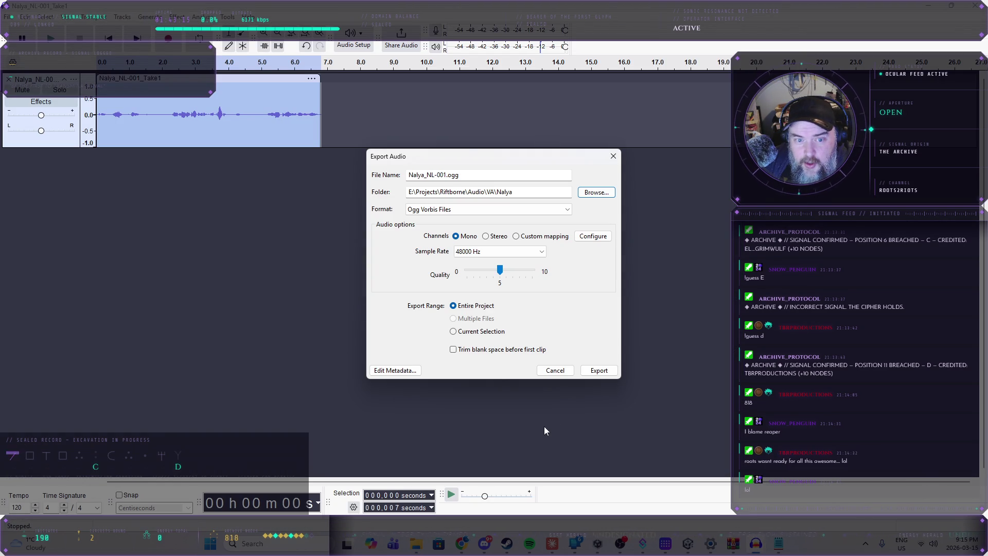
click(599, 370)
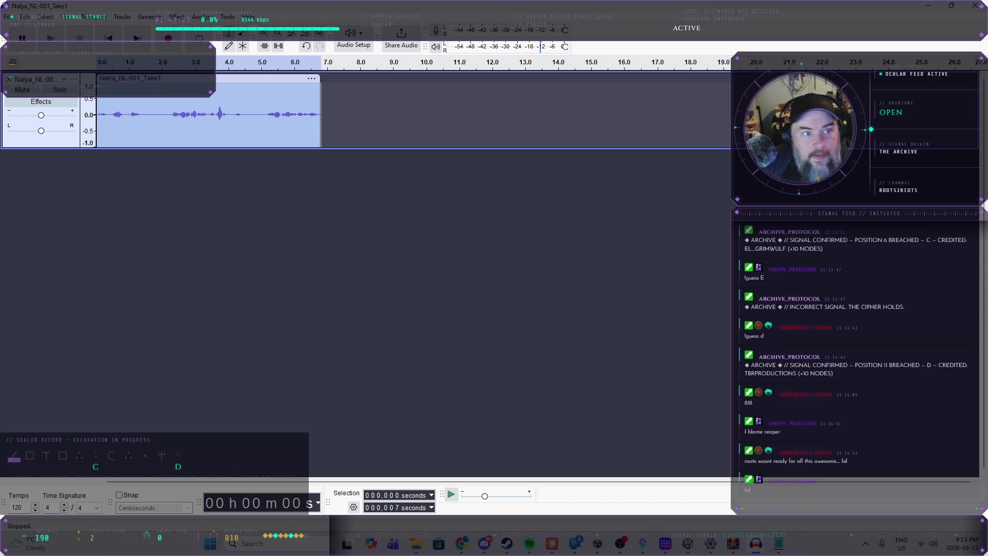
- Minimise Audacity and browse the Dialogue folder assets, inspecting Keltz_000's data
click(937, 5)
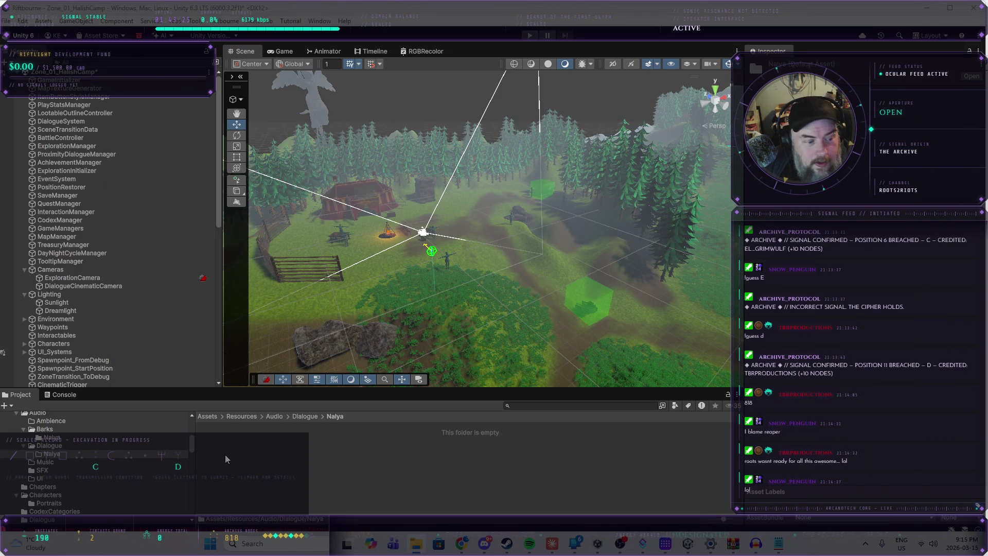
scroll(84, 471, down, 3)
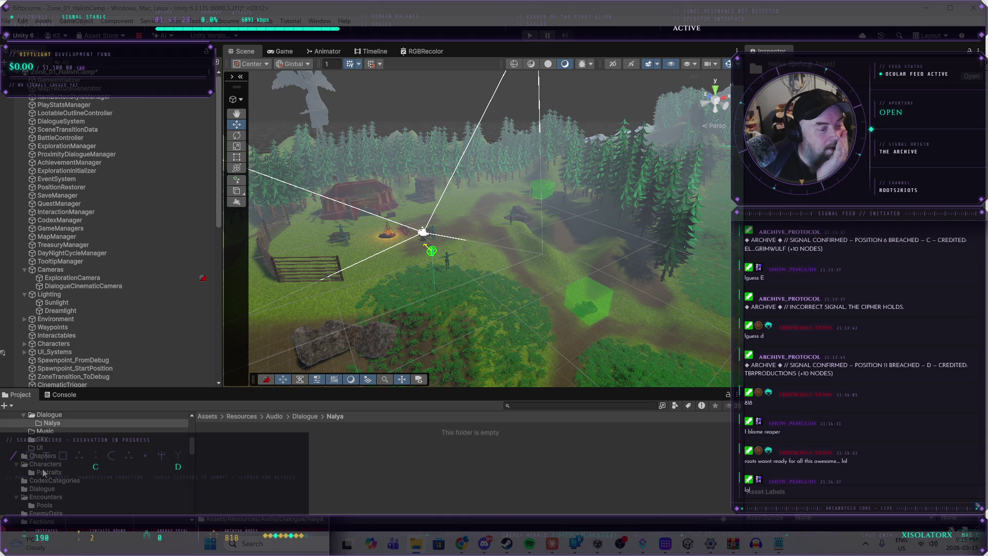
click(48, 489)
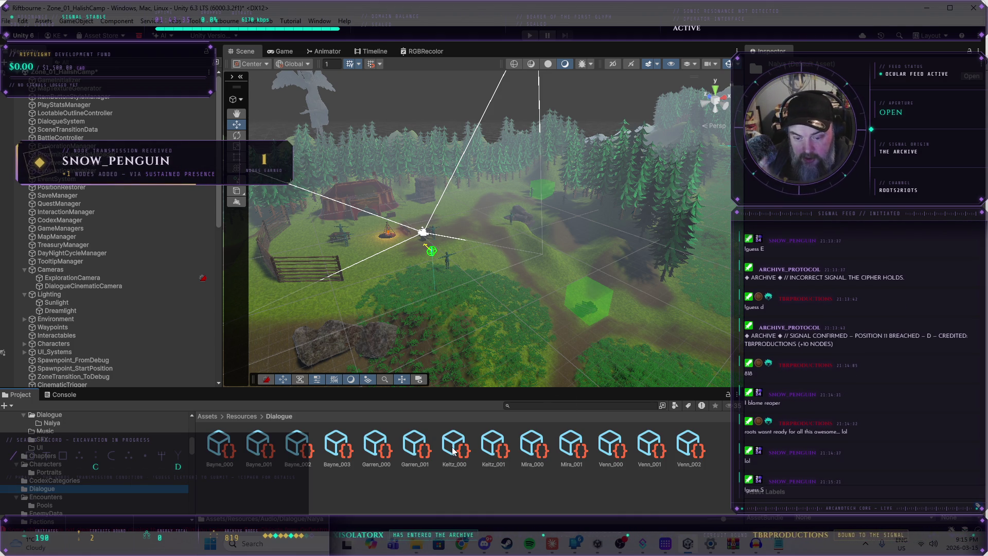
click(463, 449)
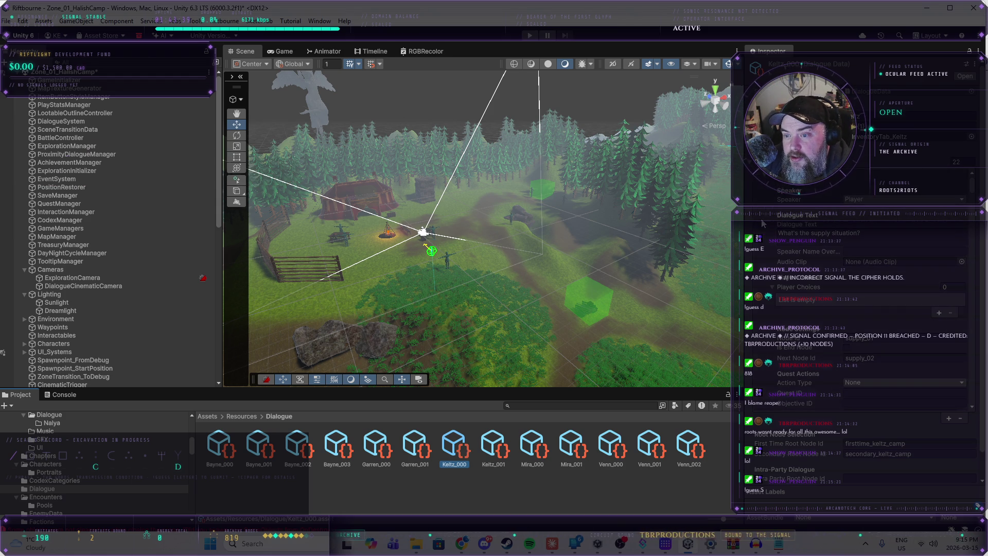
scroll(757, 229, down, 2)
scroll(745, 222, down, 5)
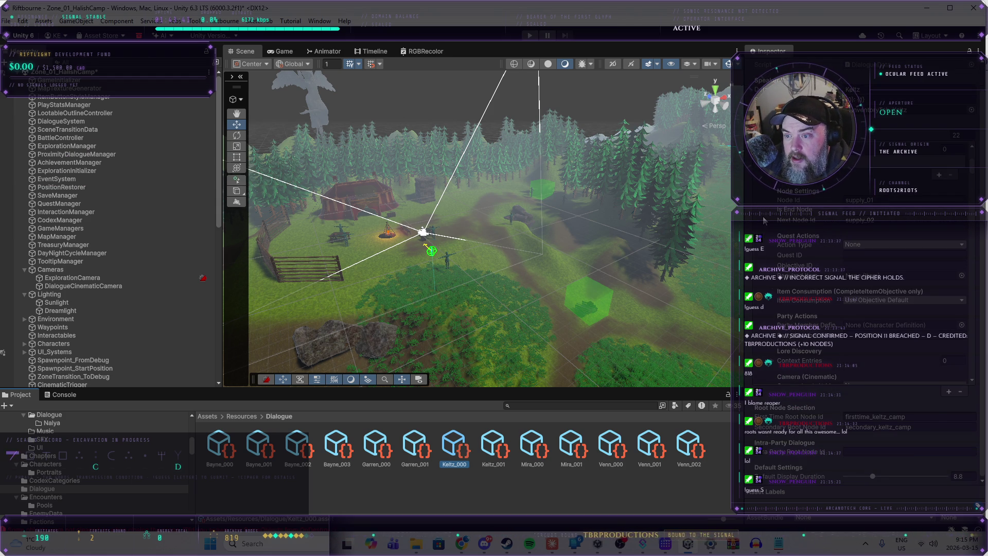
scroll(763, 220, up, 2)
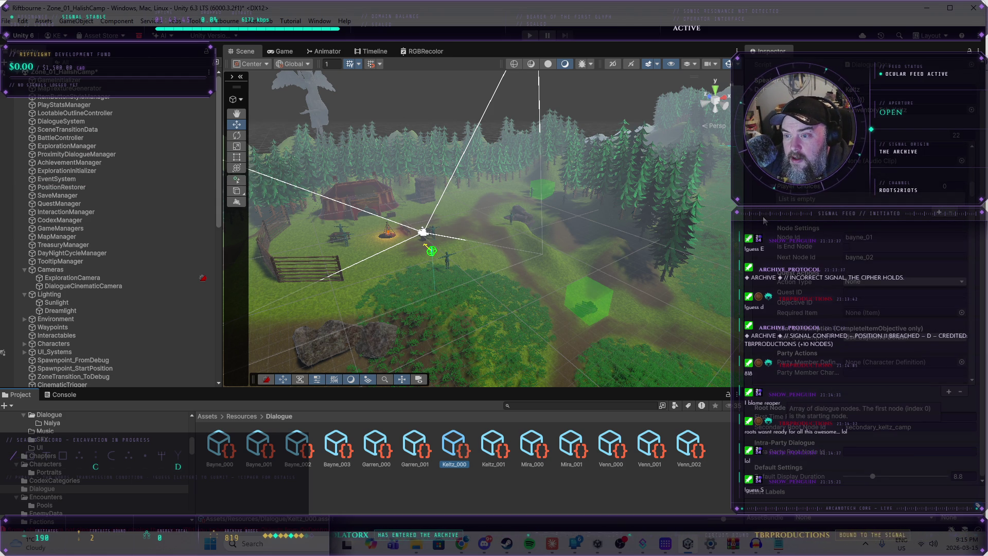
scroll(764, 221, up, 9)
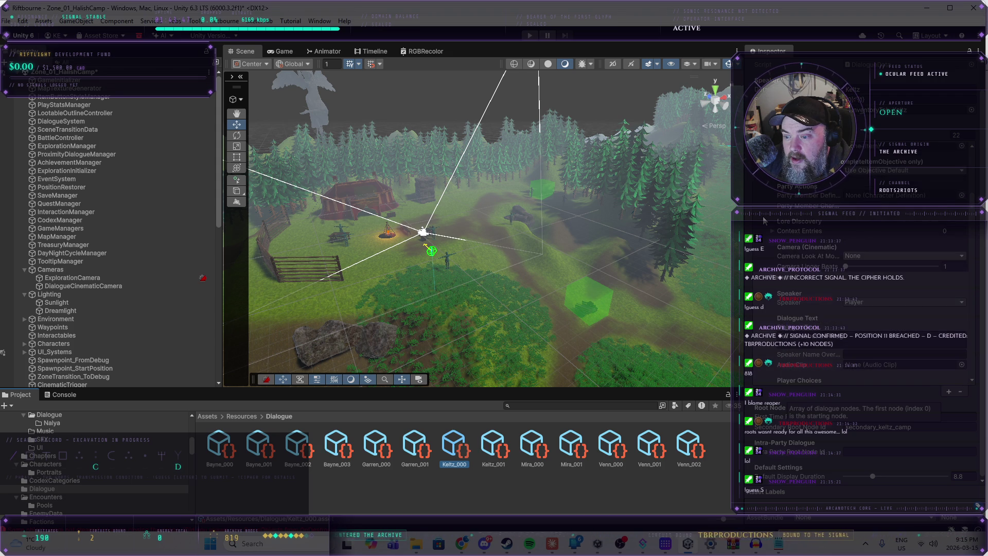
scroll(763, 220, up, 7)
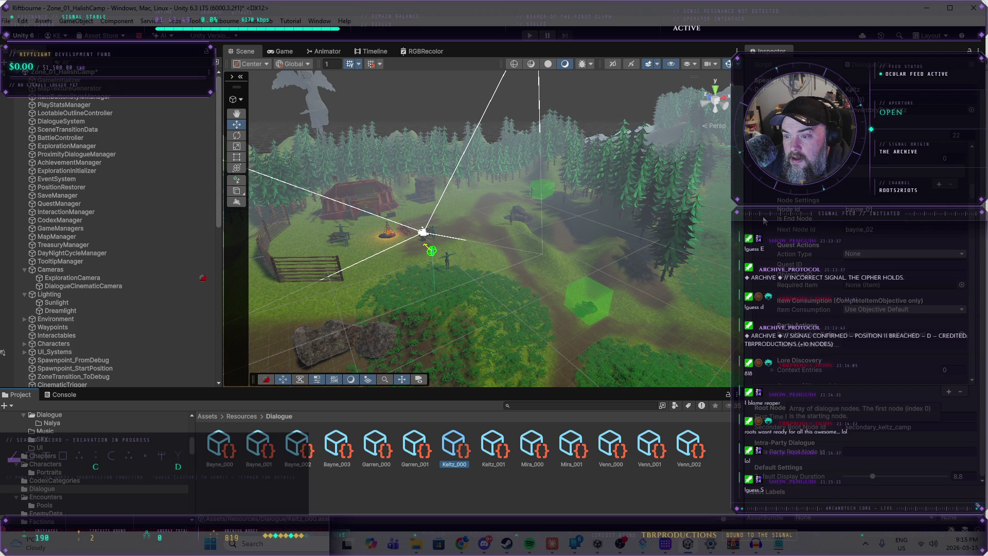
scroll(763, 220, up, 6)
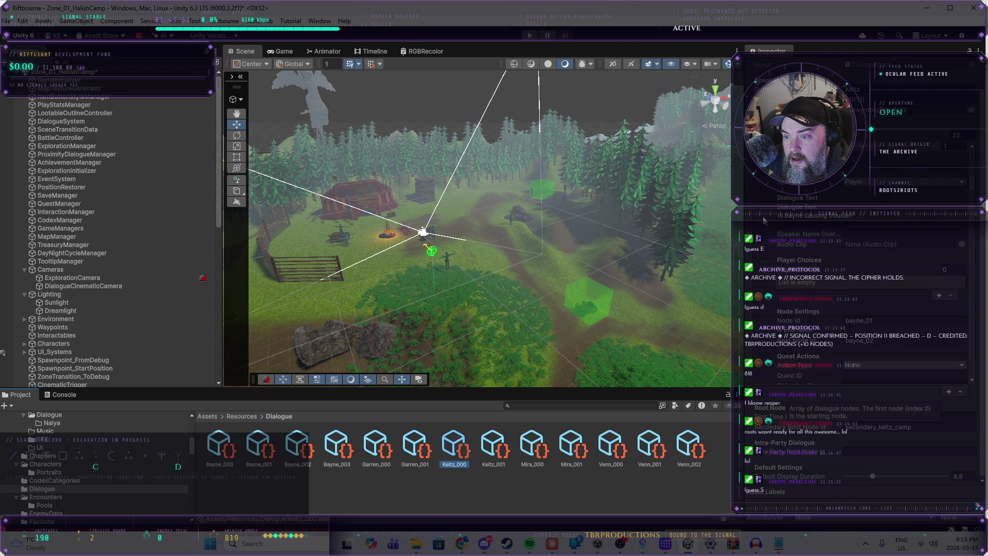
scroll(763, 220, up, 5)
scroll(763, 220, down, 4)
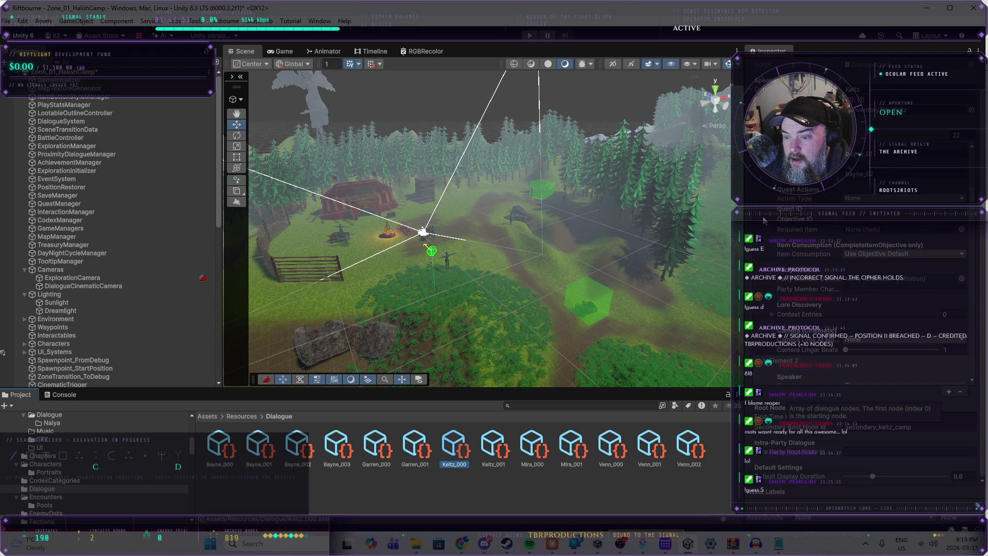
scroll(764, 221, down, 12)
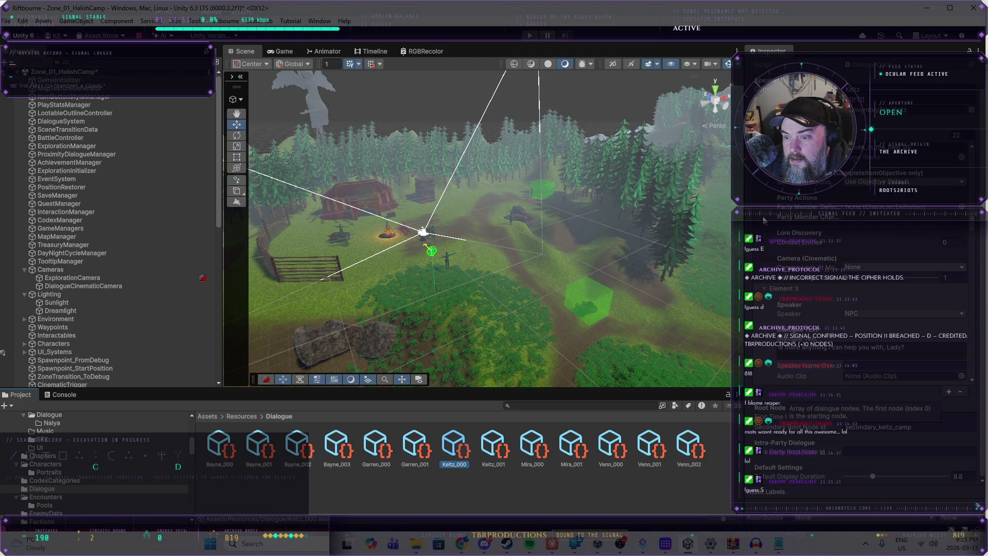
scroll(763, 220, down, 15)
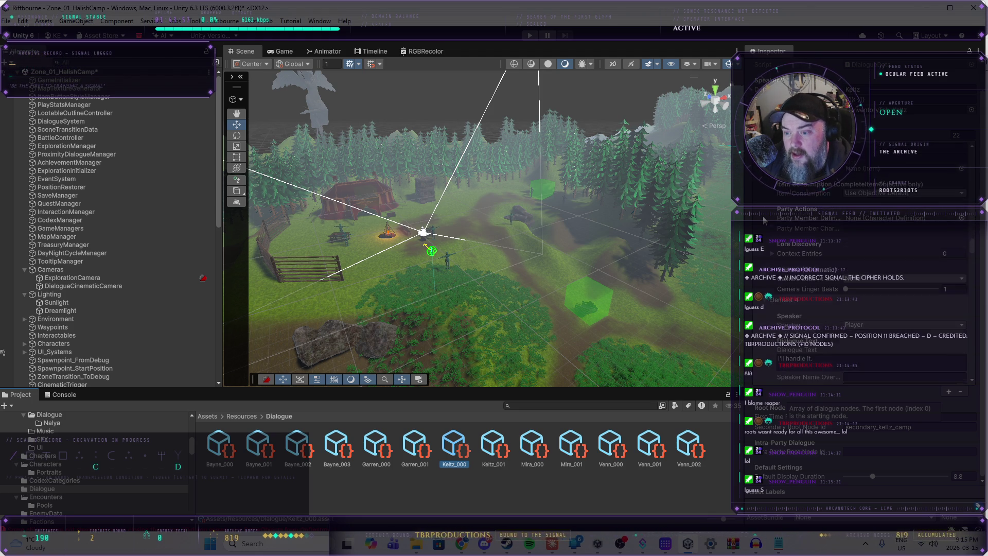
scroll(763, 220, down, 4)
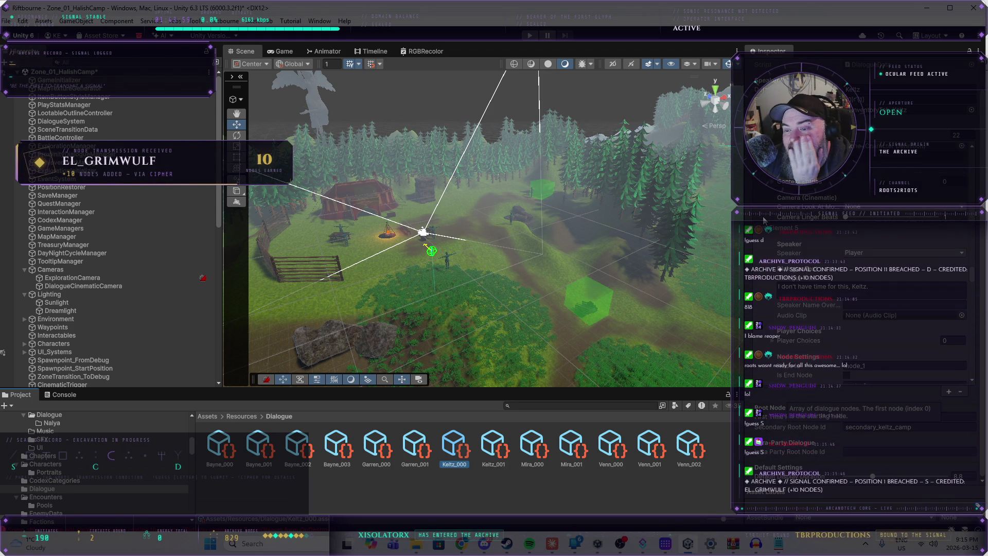
scroll(763, 221, down, 15)
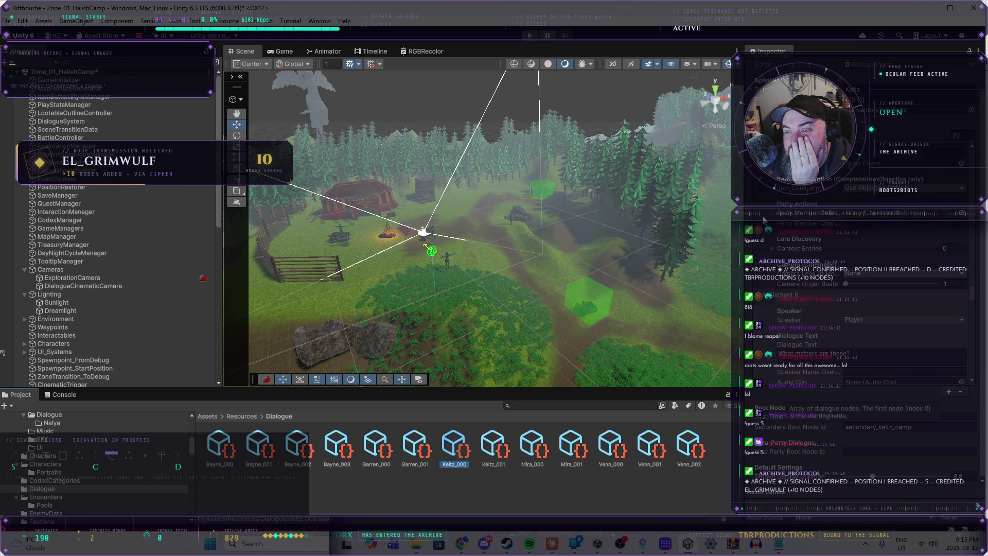
scroll(764, 220, down, 15)
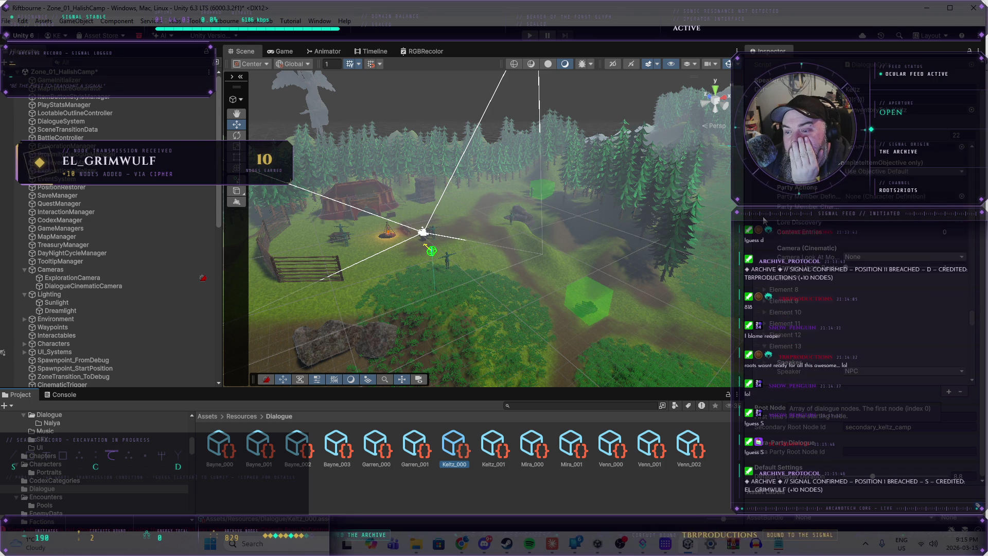
scroll(764, 227, down, 5)
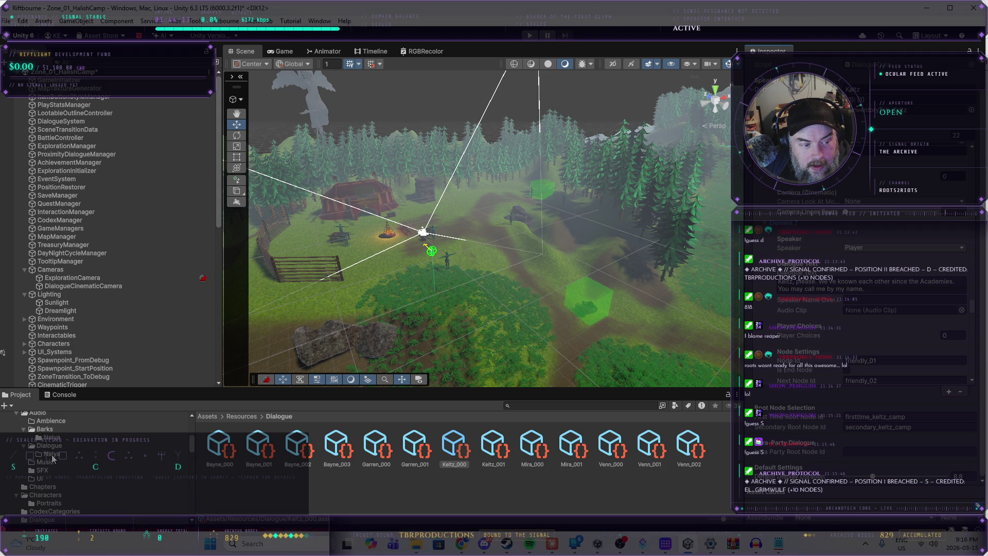
- Assign Nalya_NL-001 to the 'Keltz, please' line's Audio Clip field and start Play mode
click(53, 455)
mouse_move(54, 455)
mouse_down()
mouse_move(402, 431)
mouse_move(368, 461)
mouse_up()
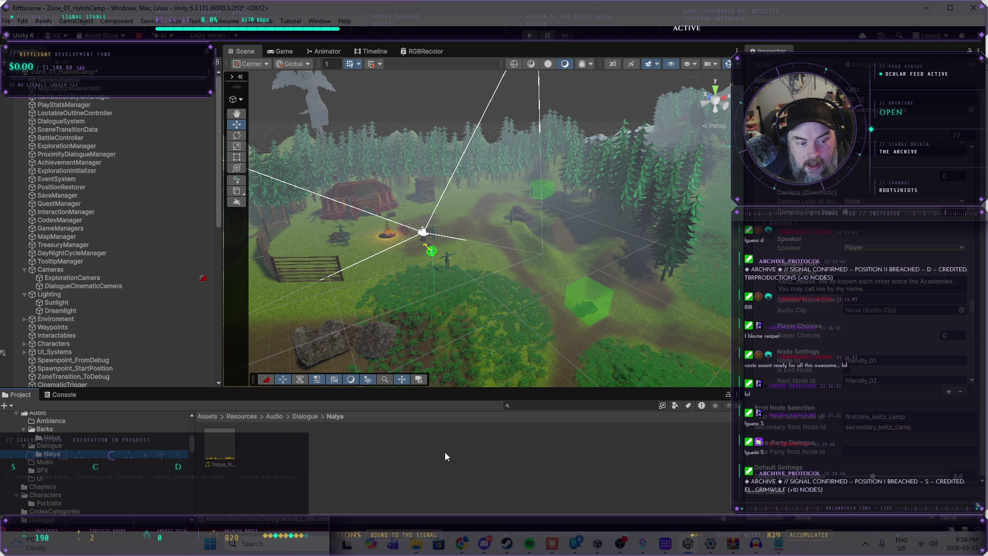
mouse_move(222, 453)
mouse_down()
mouse_move(348, 450)
mouse_move(899, 310)
mouse_up()
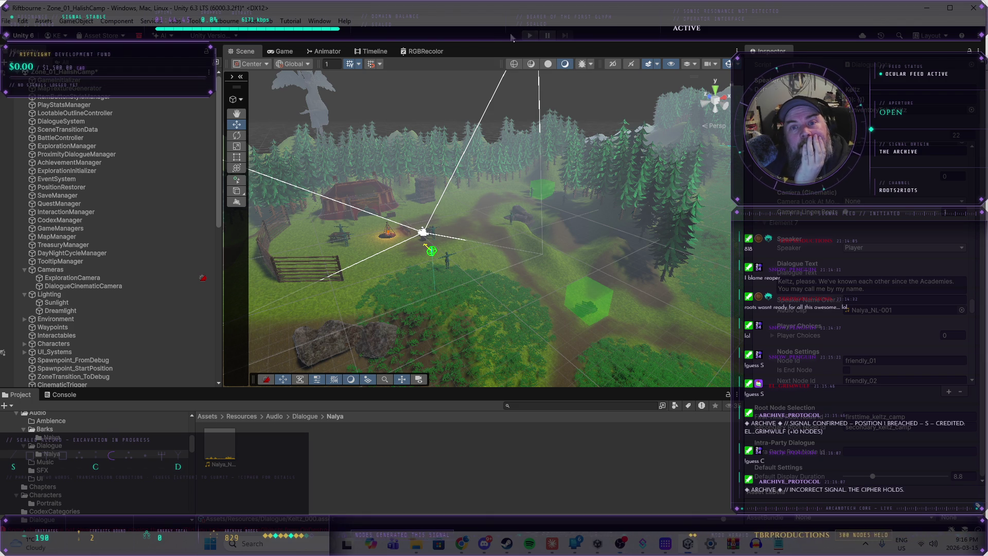
click(529, 36)
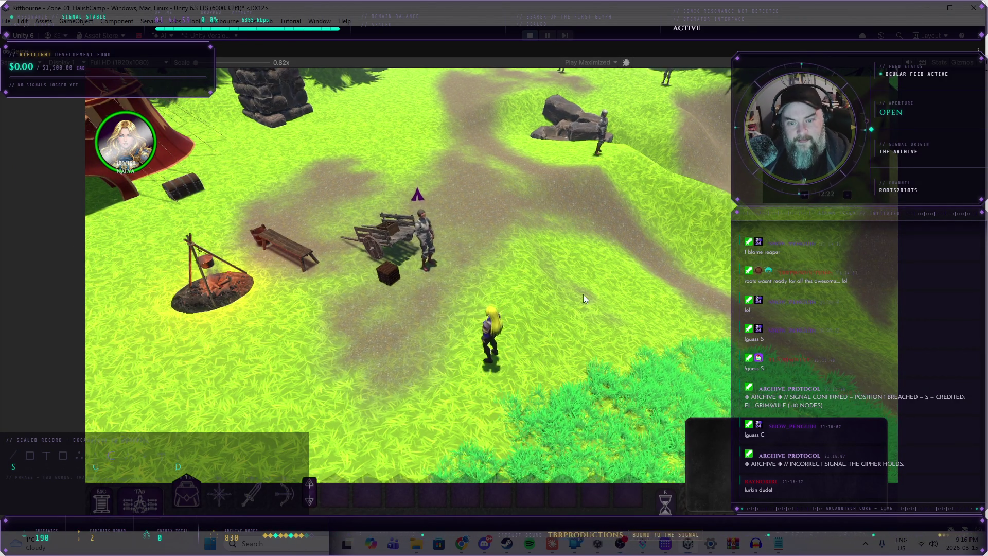
key(e)
key(e)
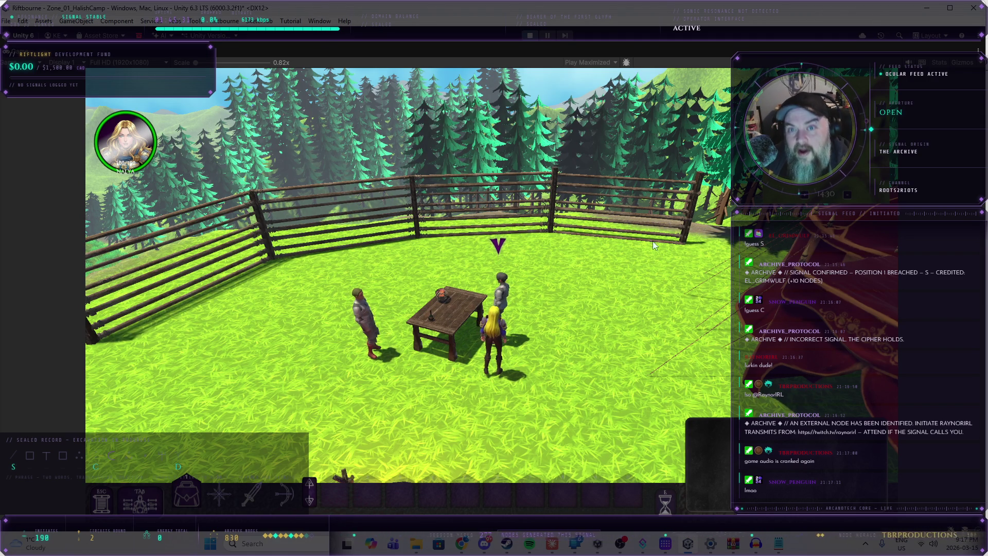
key(ctrl+p)
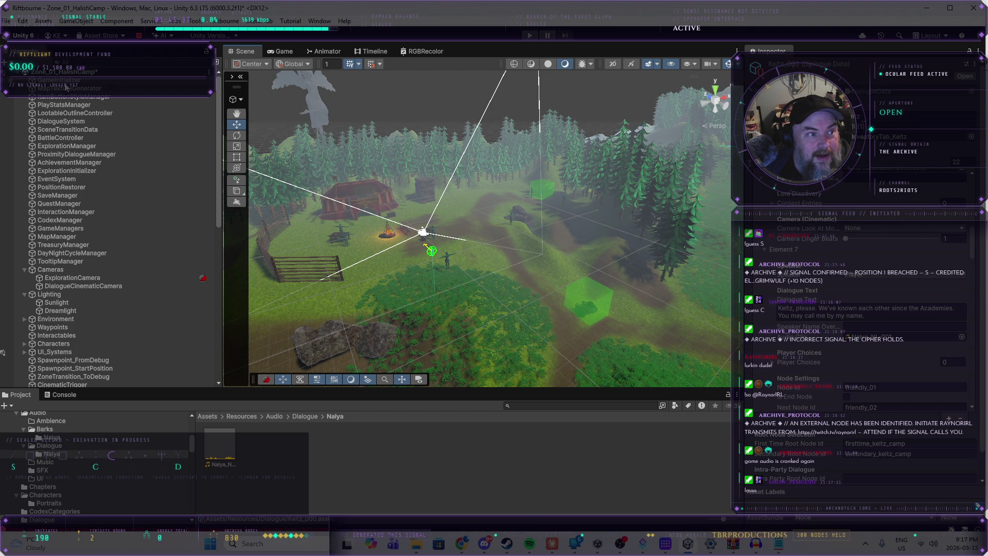
- Lower the ExplorationManager's Audio Source volume to about 0.087 and start Play mode
click(69, 146)
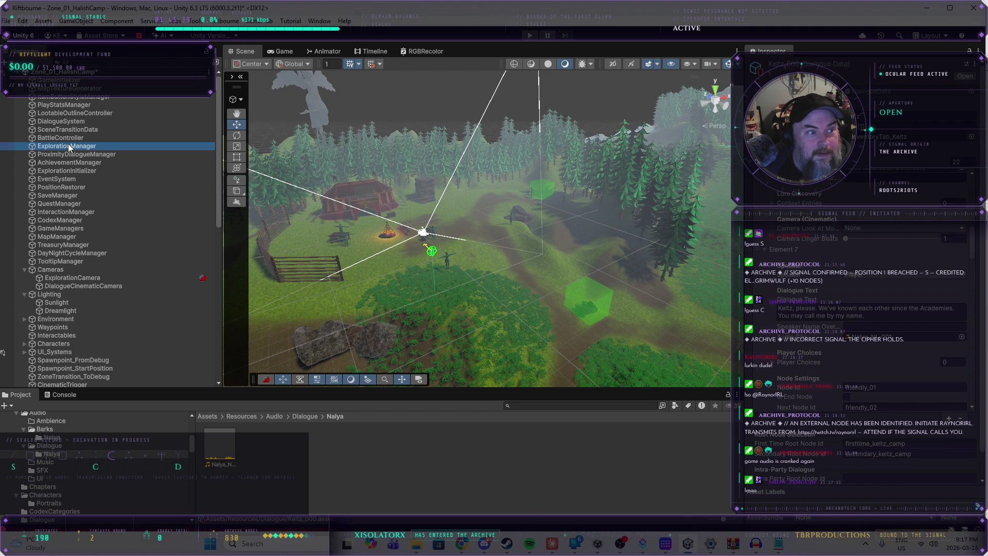
scroll(878, 374, down, 5)
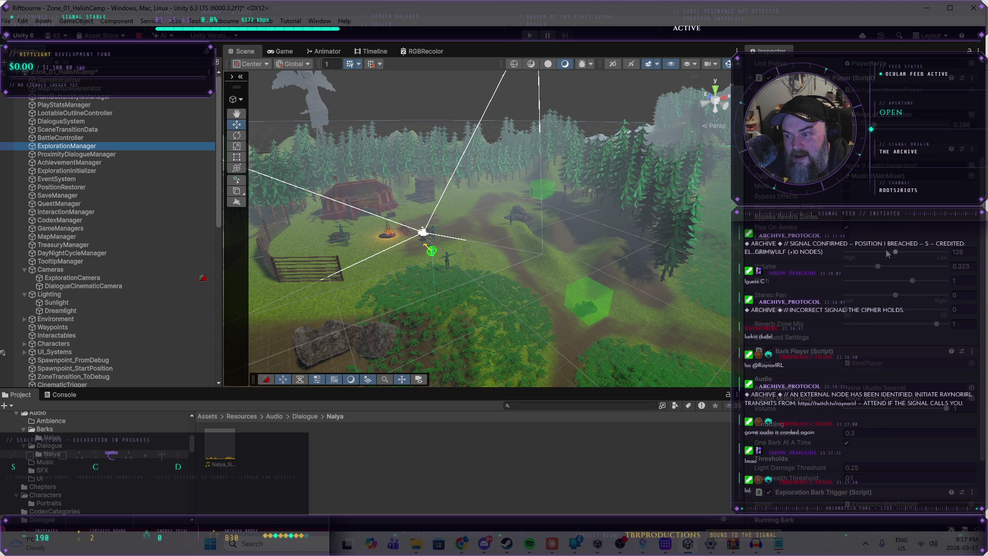
drag(878, 265, 856, 271)
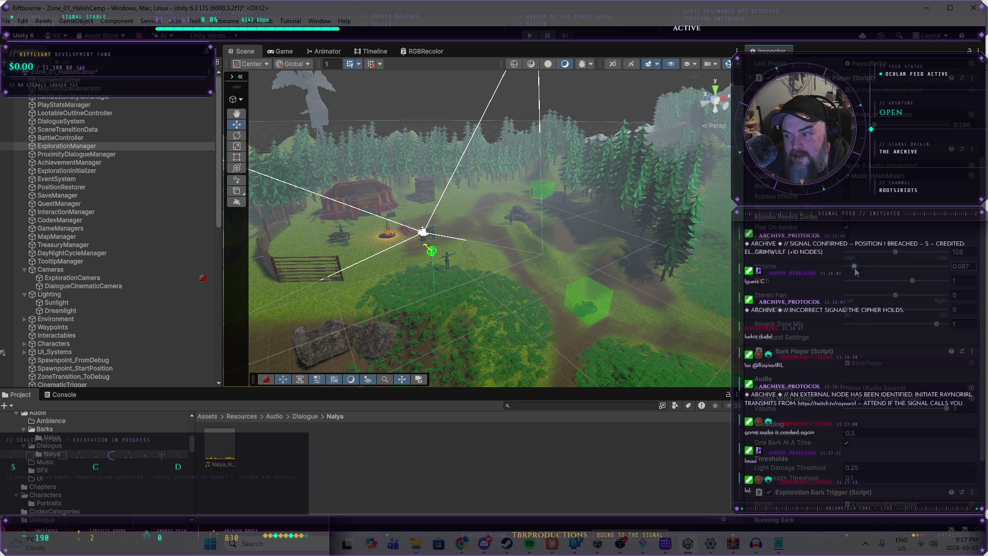
drag(882, 127, 875, 128)
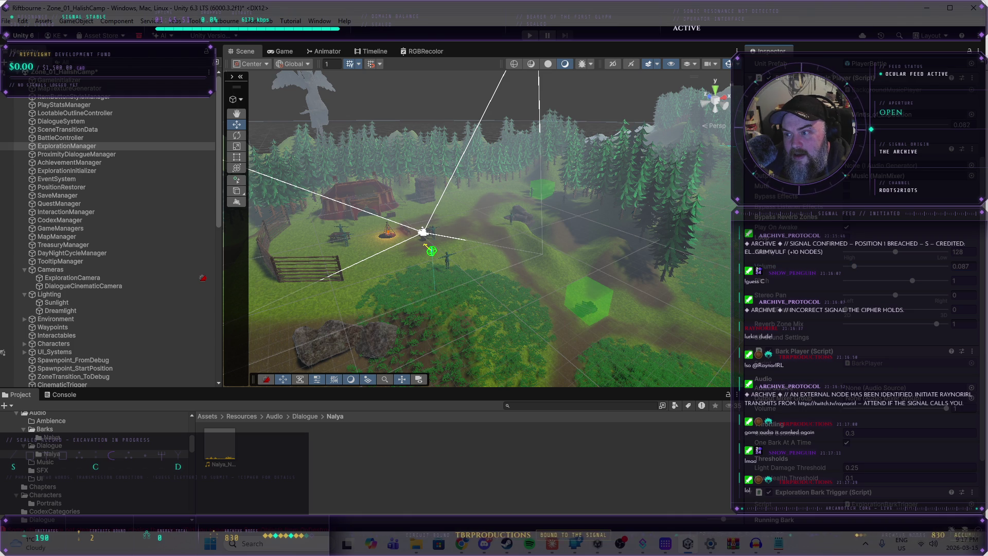
key(ctrl+p)
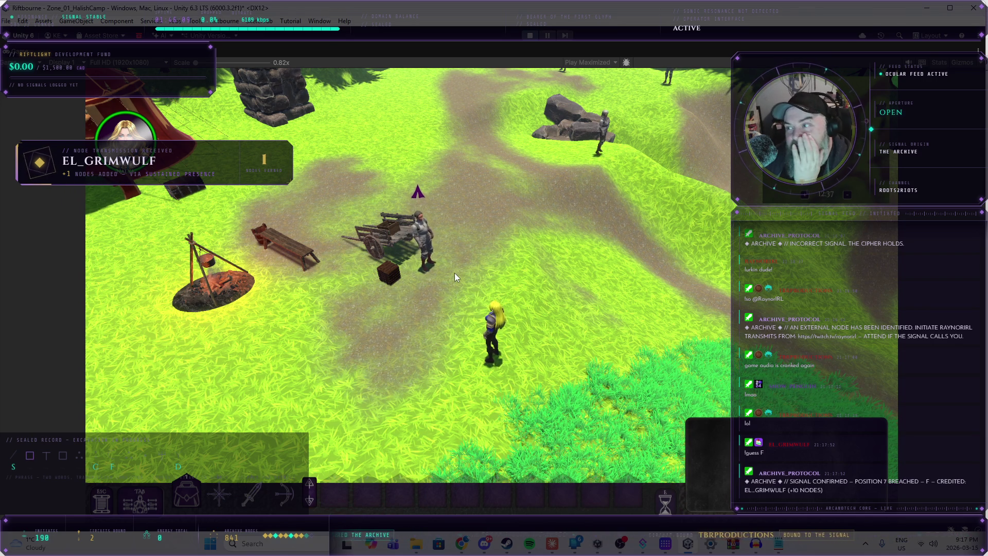
- Walk to Keltz, pick Nalya's 'Keltz, please' reply, listen, then stop Play mode
mouse_move(382, 360)
mouse_down()
mouse_move(501, 313)
mouse_move(629, 304)
mouse_up()
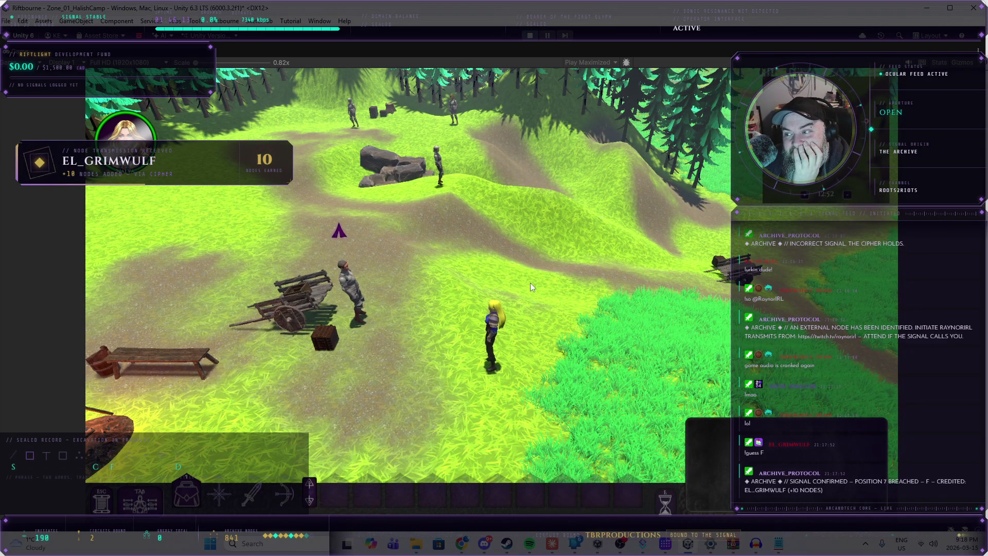
mouse_move(532, 283)
mouse_down()
mouse_move(650, 278)
mouse_move(285, 234)
mouse_move(223, 251)
mouse_move(70, 235)
mouse_up()
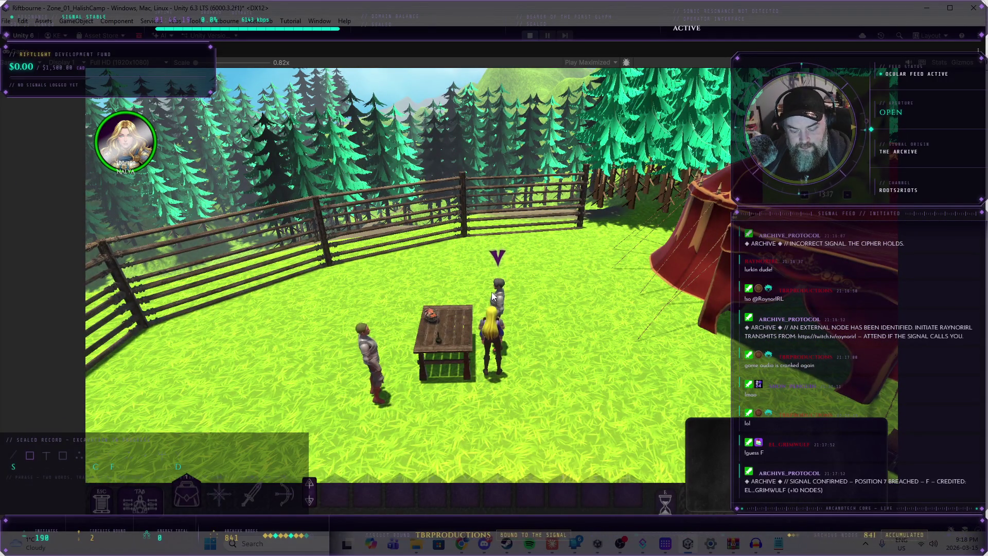
click(500, 298)
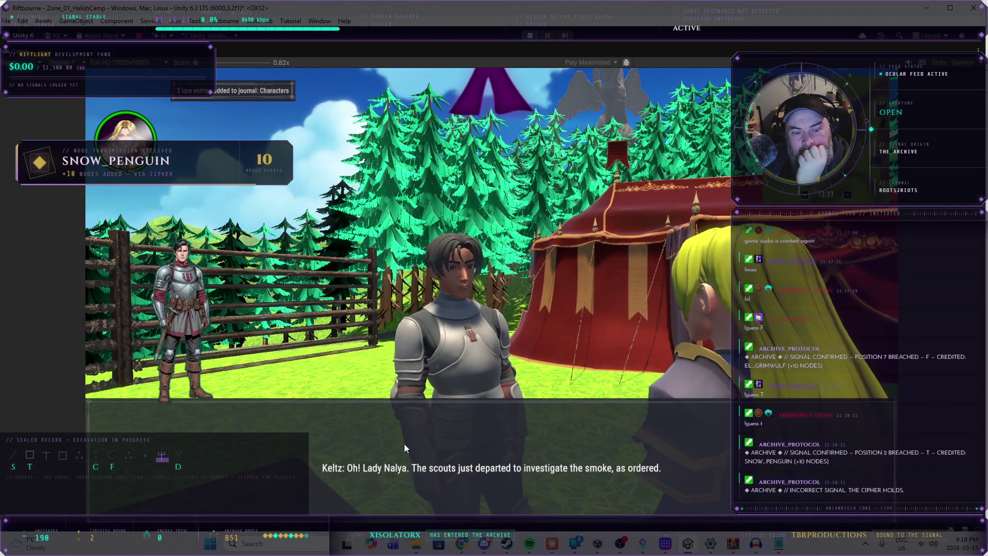
click(579, 465)
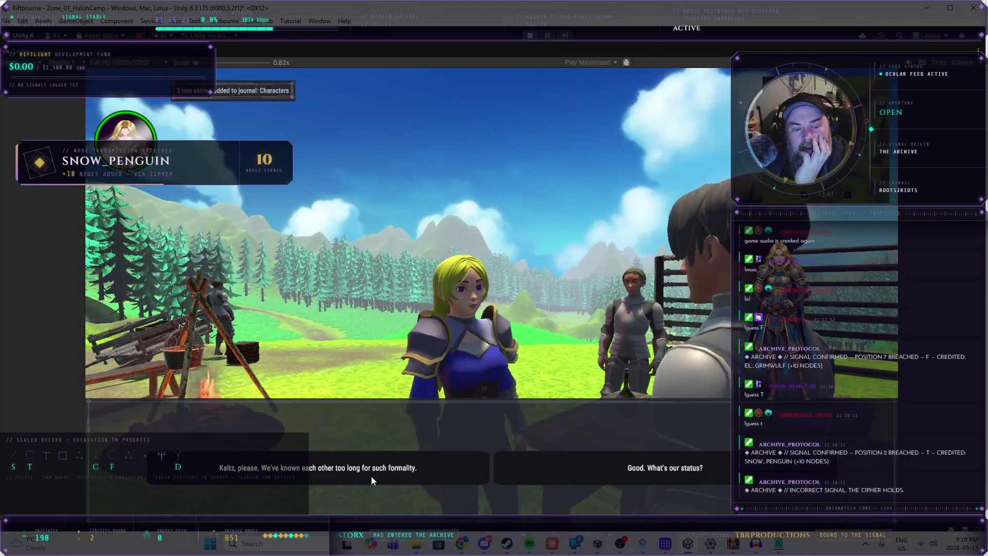
click(374, 469)
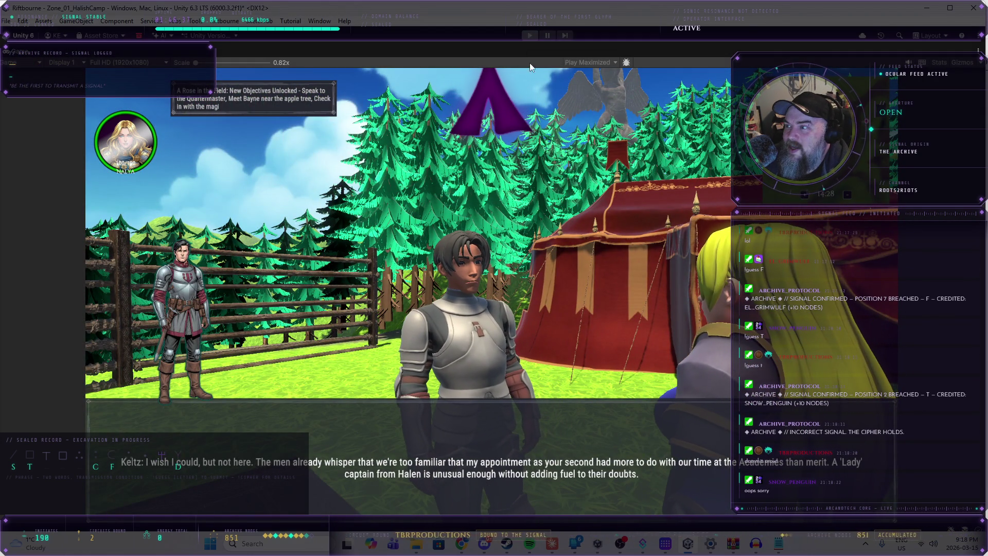
click(529, 36)
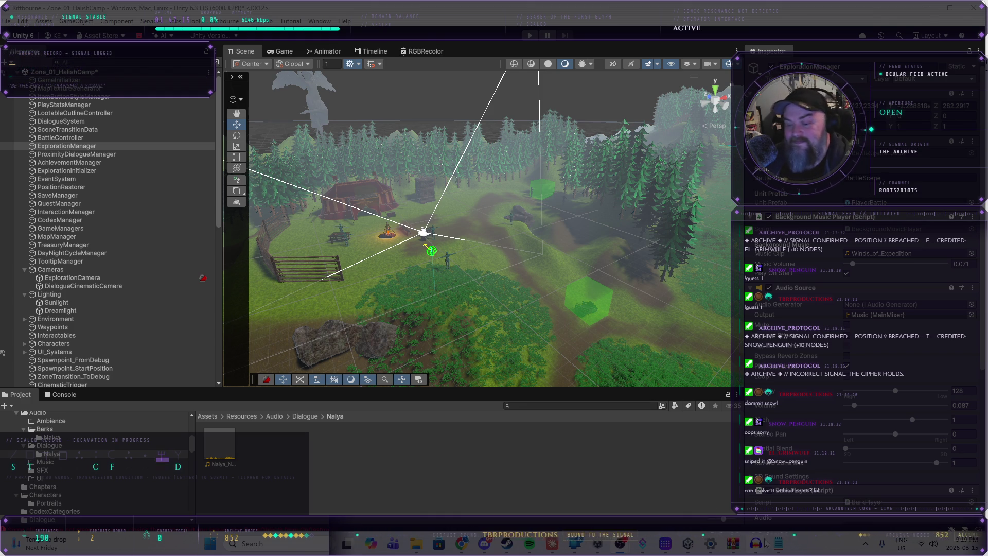
- Close the Nalya_NL-001_Take1 and Nalya_Barks_LightAttacks_Take3 projects without saving
mouse_move(756, 543)
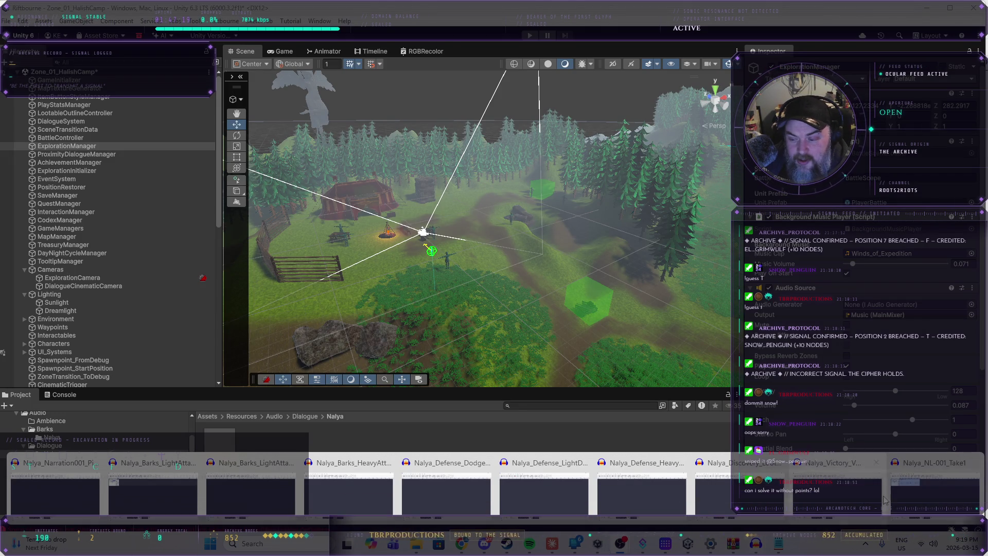
click(927, 493)
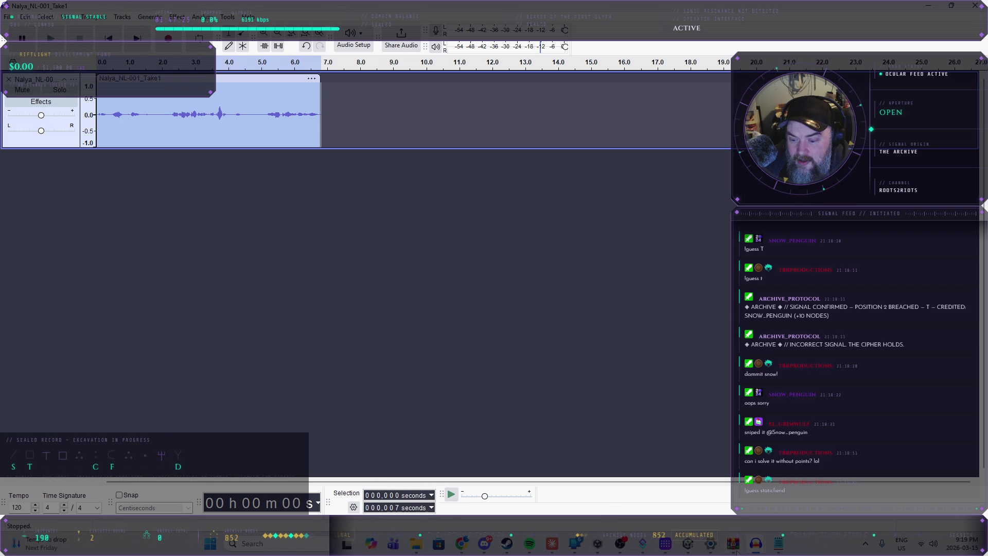
mouse_move(754, 546)
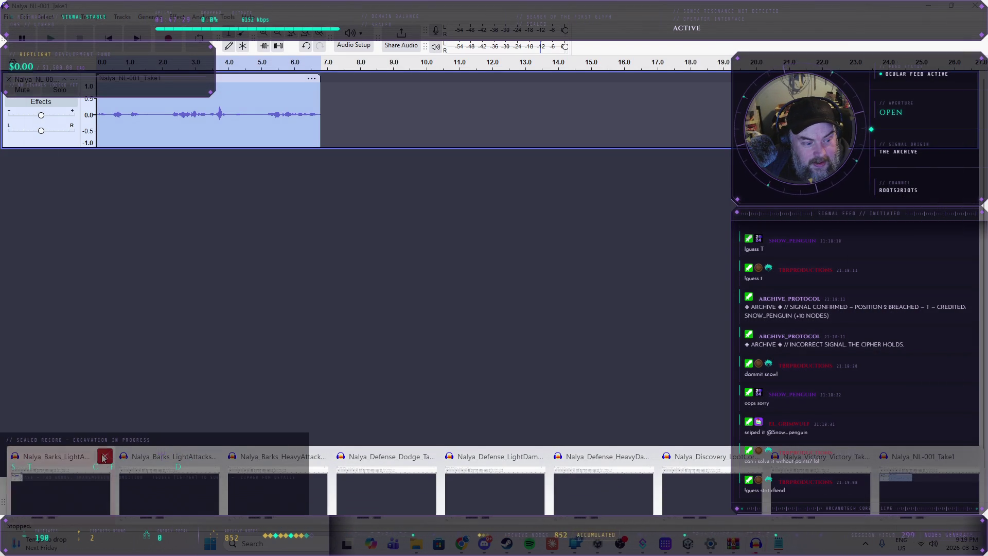
click(105, 456)
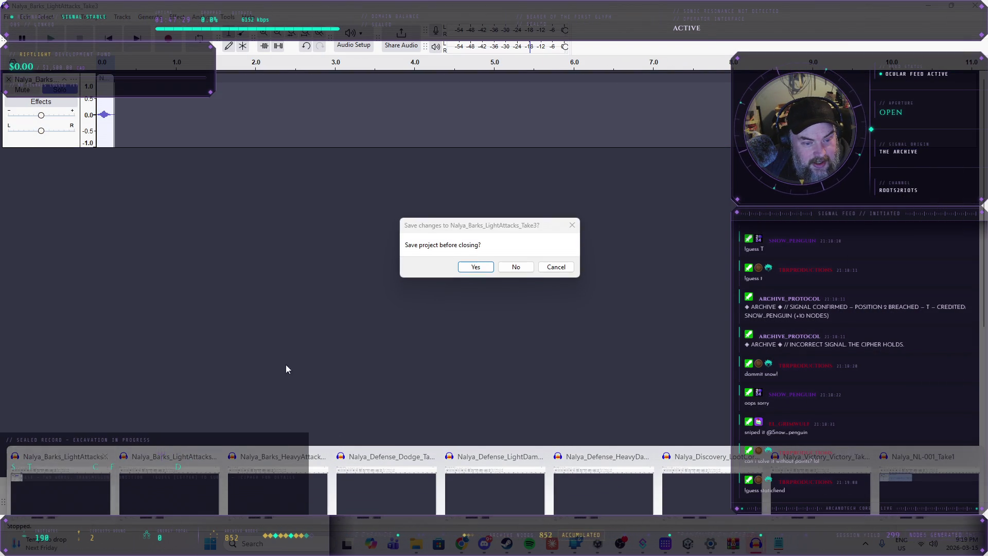
click(523, 270)
click(523, 270)
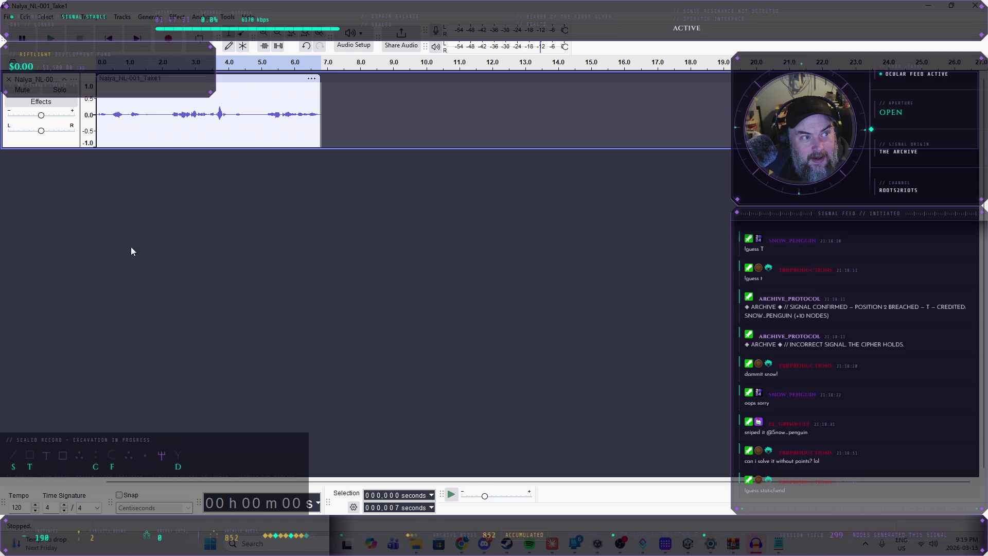
mouse_move(756, 545)
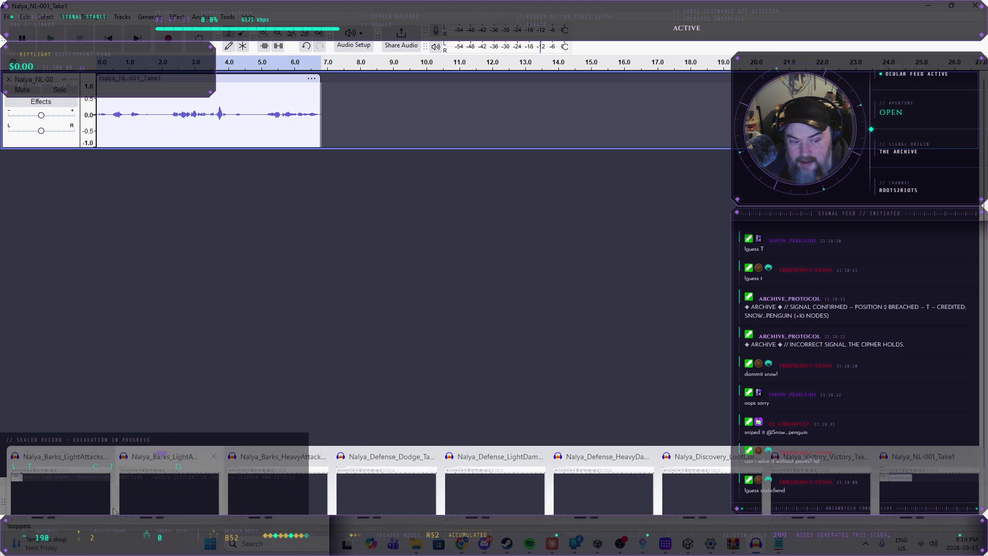
click(101, 456)
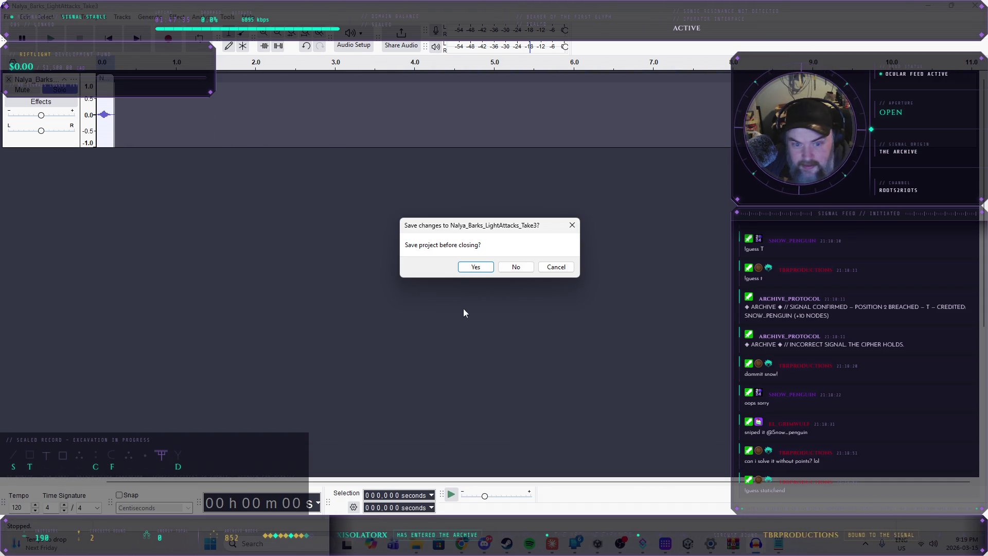
click(515, 267)
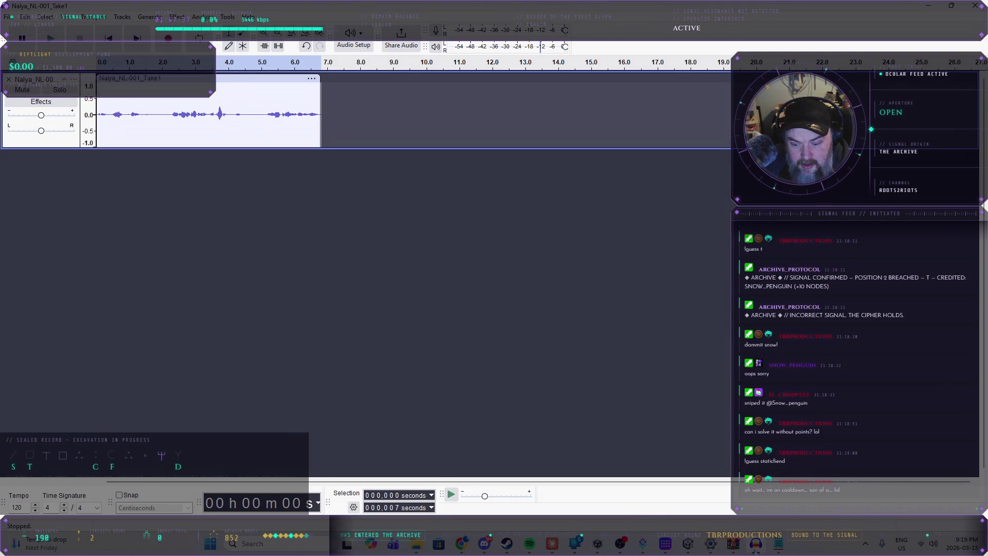
- Close the remaining voice-line projects, including Heavy, Dodge, Discovery and Victory_Take3, then choose File > Open
mouse_move(755, 545)
click(194, 455)
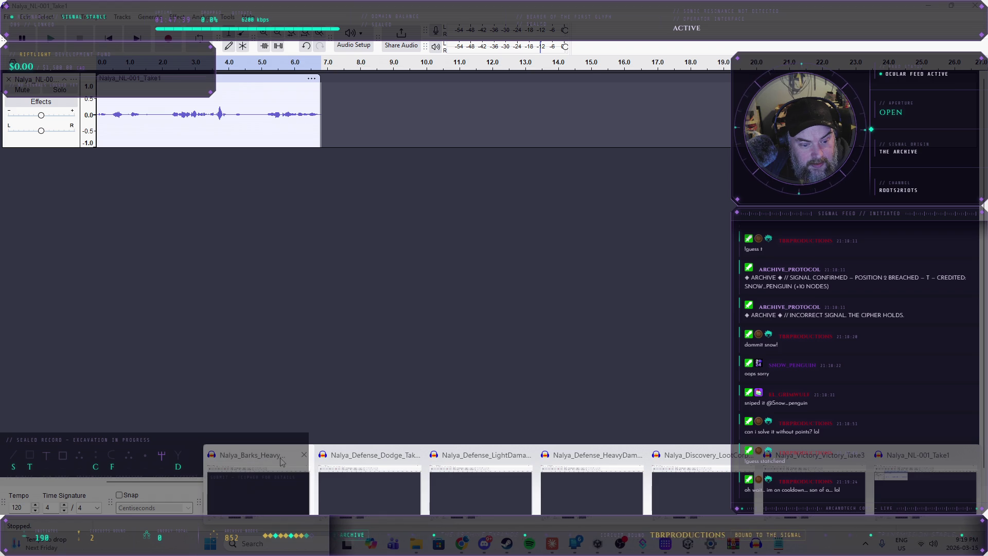
click(304, 454)
click(416, 455)
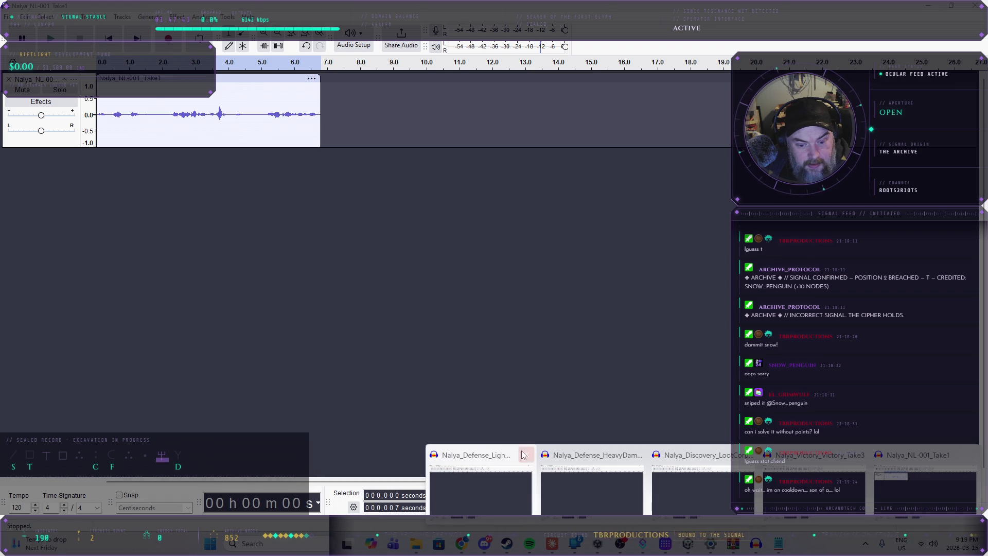
click(526, 454)
click(637, 455)
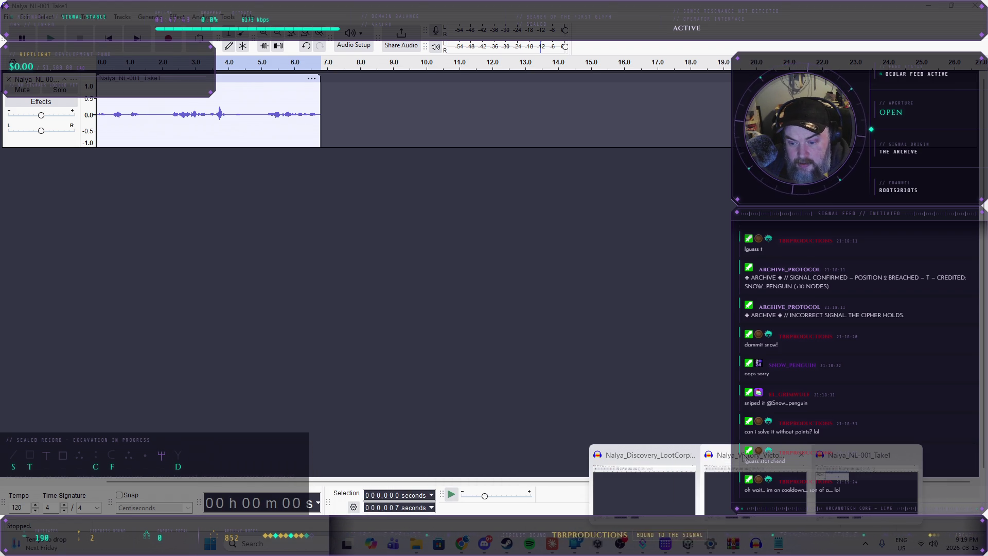
click(692, 455)
click(749, 455)
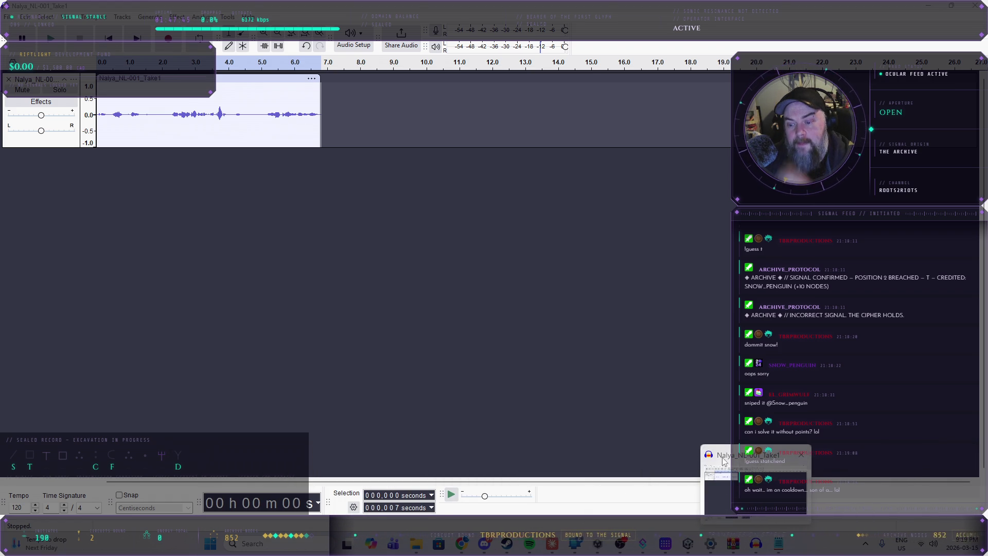
click(11, 17)
click(26, 72)
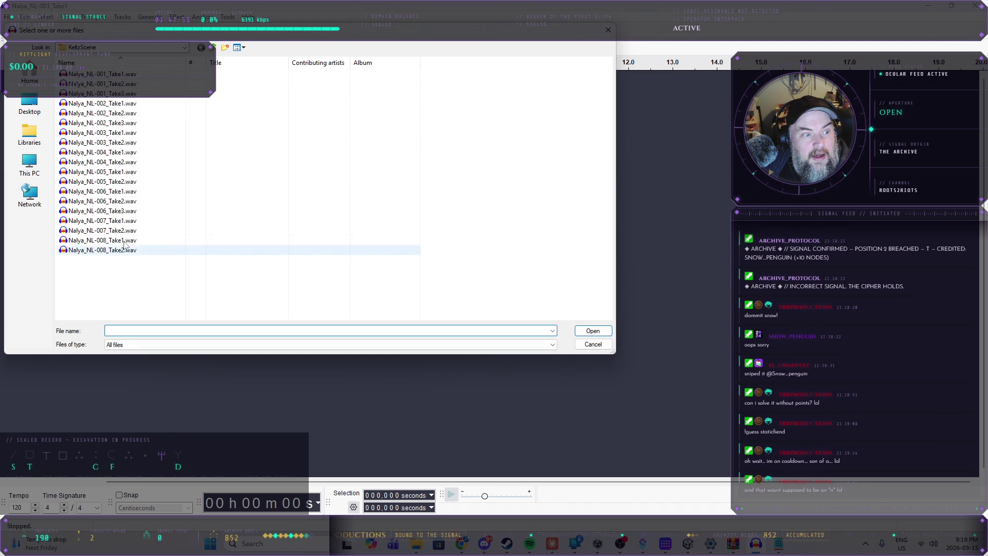
- Open Nalya_NL-002_Take1.wav and play it to locate the spoken line
drag(161, 33, 418, 108)
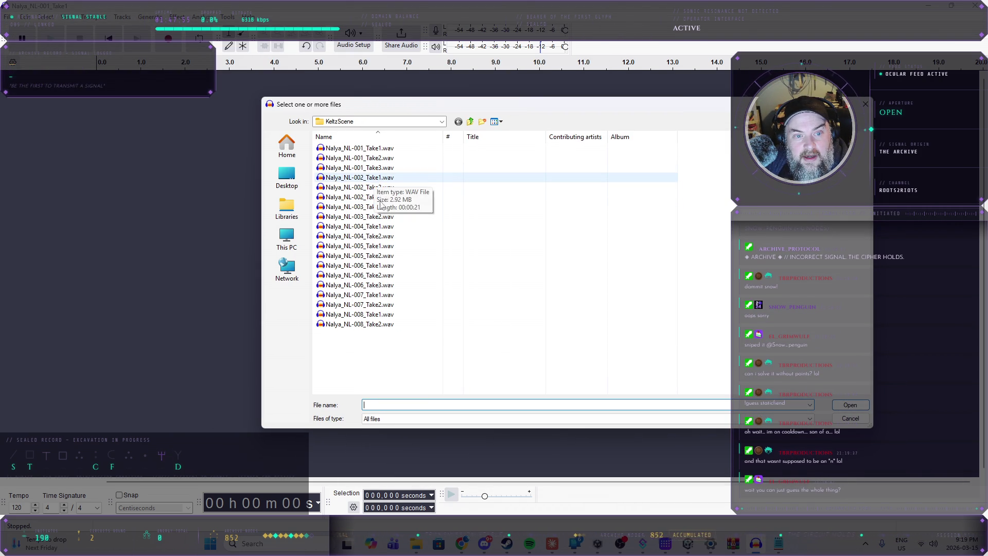
double_click(376, 180)
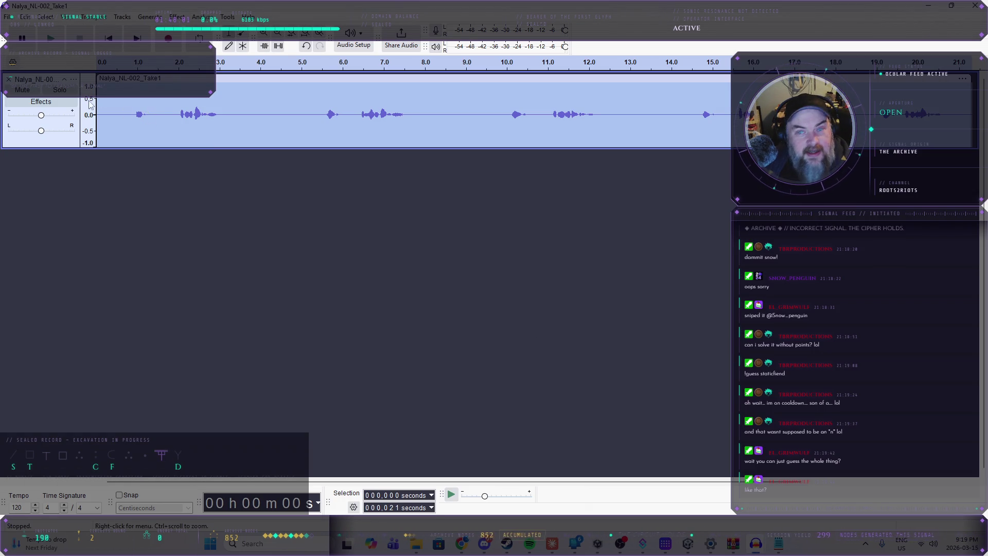
click(128, 113)
click(52, 40)
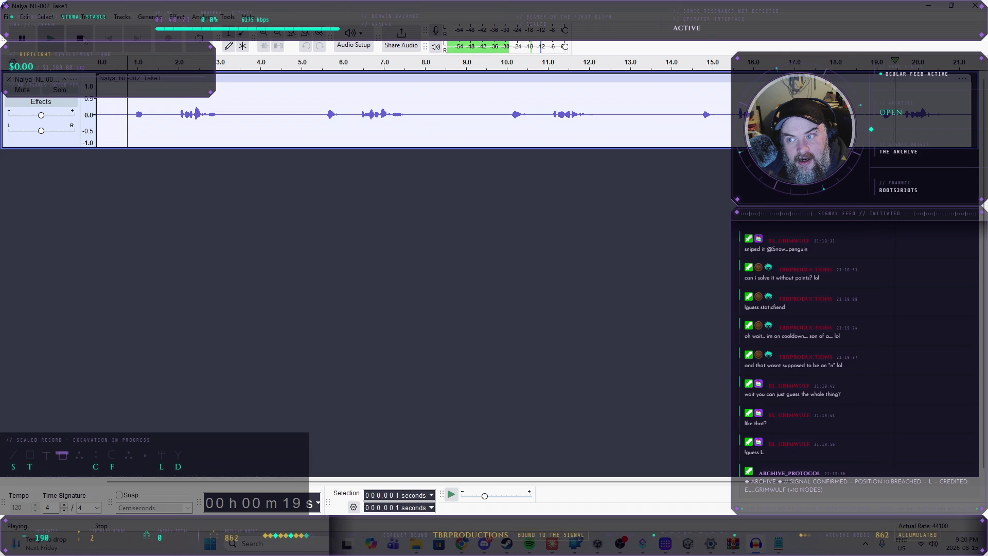
click(80, 38)
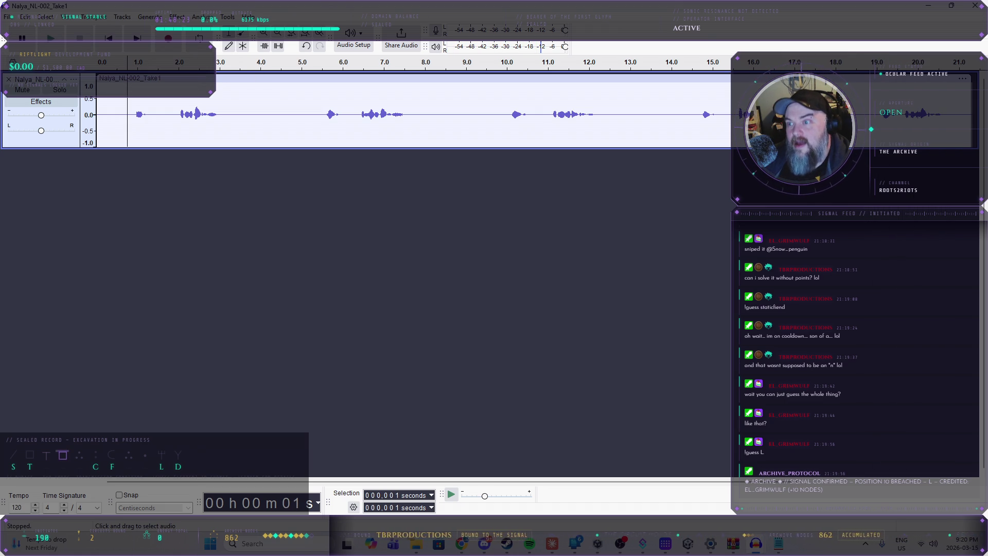
- Paste the 19–21 s line onto its own track and delete the full-length original
mouse_move(880, 117)
mouse_down()
mouse_move(957, 129)
mouse_move(942, 129)
mouse_up()
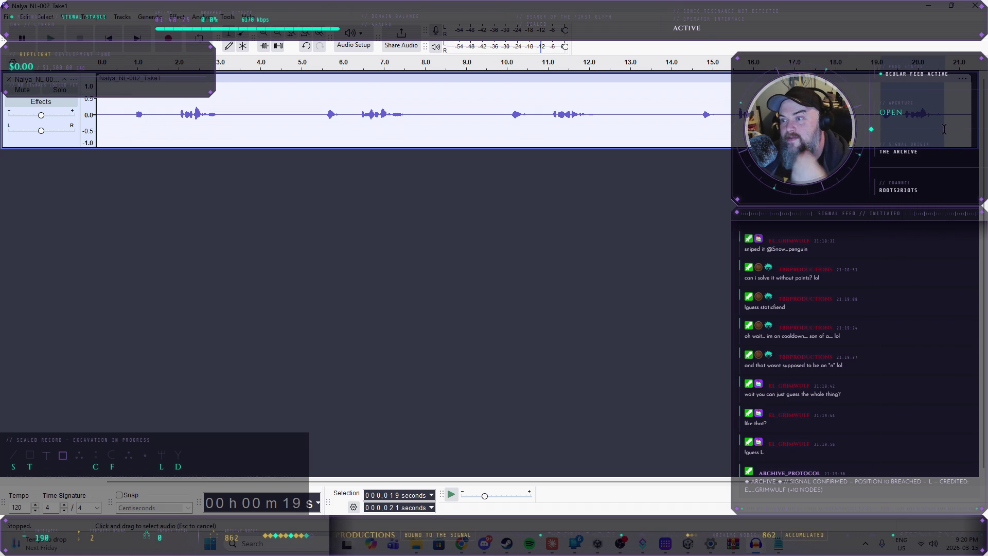
click(110, 176)
key(ctrl+v)
click(8, 79)
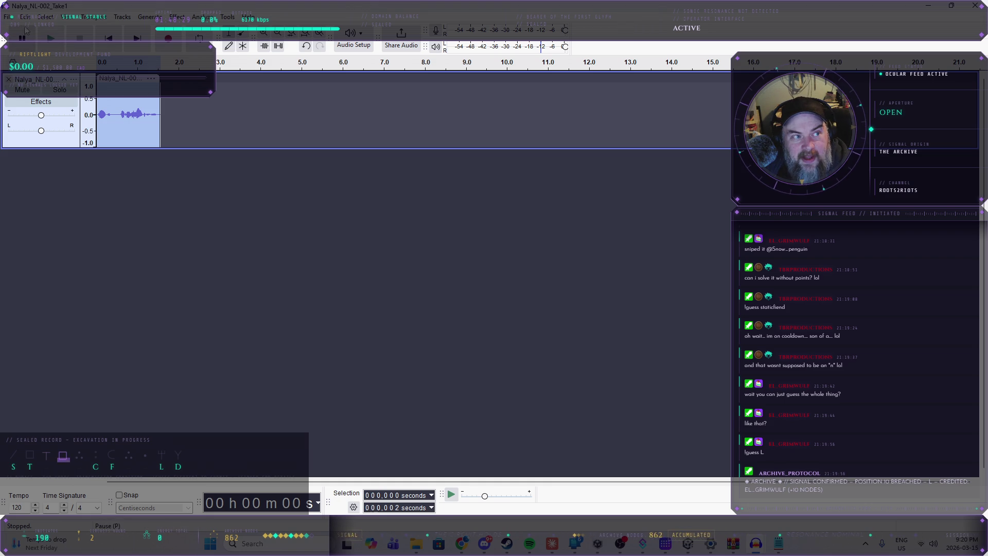
click(9, 18)
- Export the trimmed clip to the computer as Nalya_NL-002.ogg, dropping '_Take1' from the name
click(76, 133)
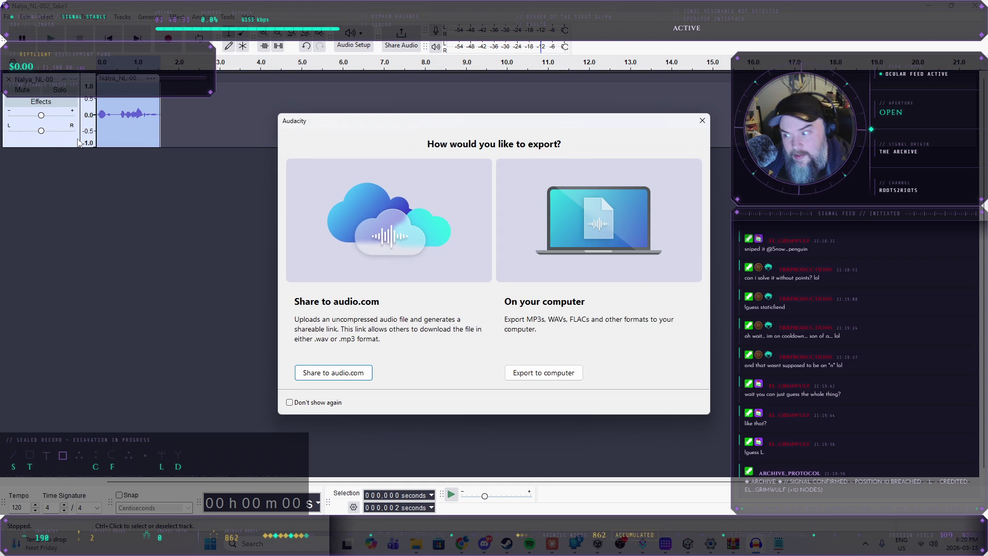
click(592, 367)
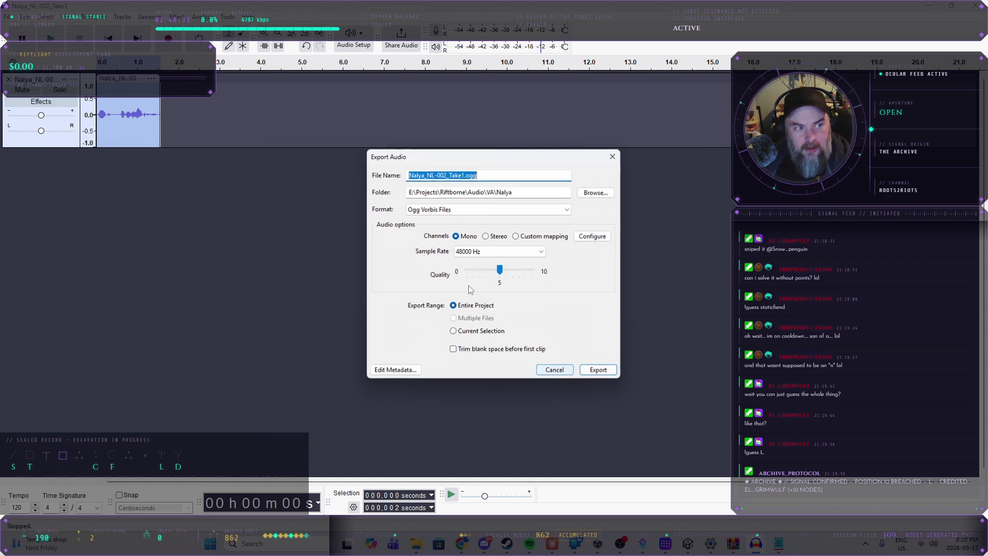
click(448, 175)
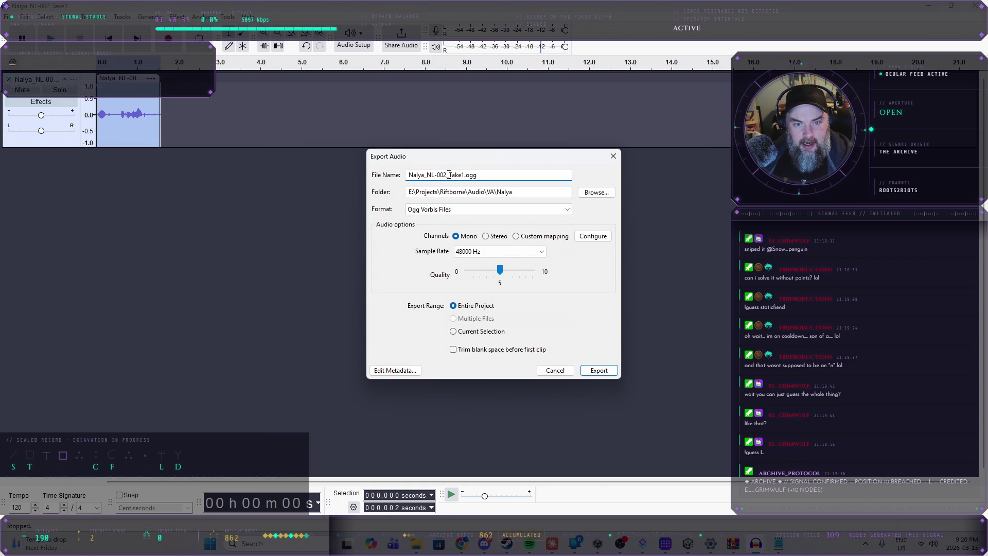
key(BackSpace)
click(598, 369)
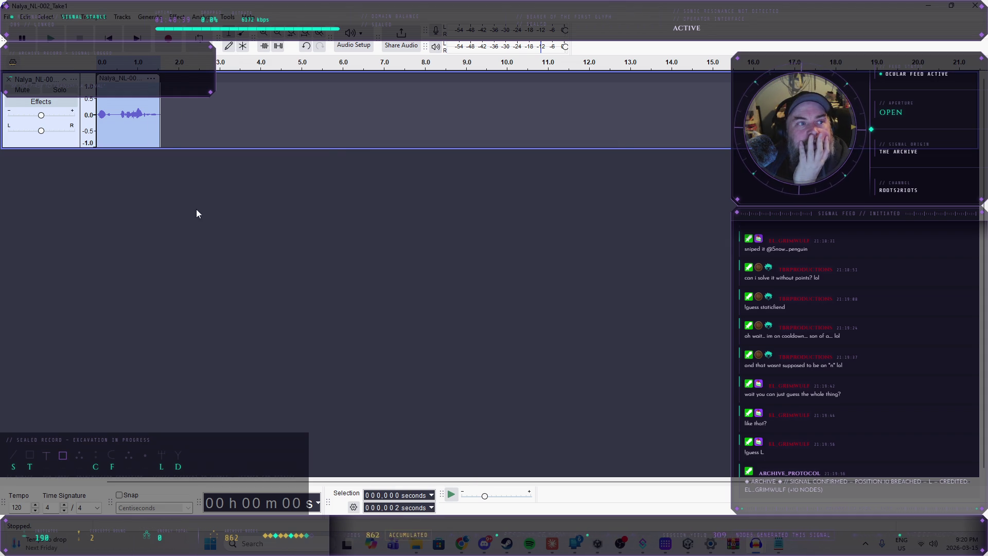
- Choose Nalya_NL-003_Take2.wav in the File > Open dialog
click(9, 16)
click(23, 40)
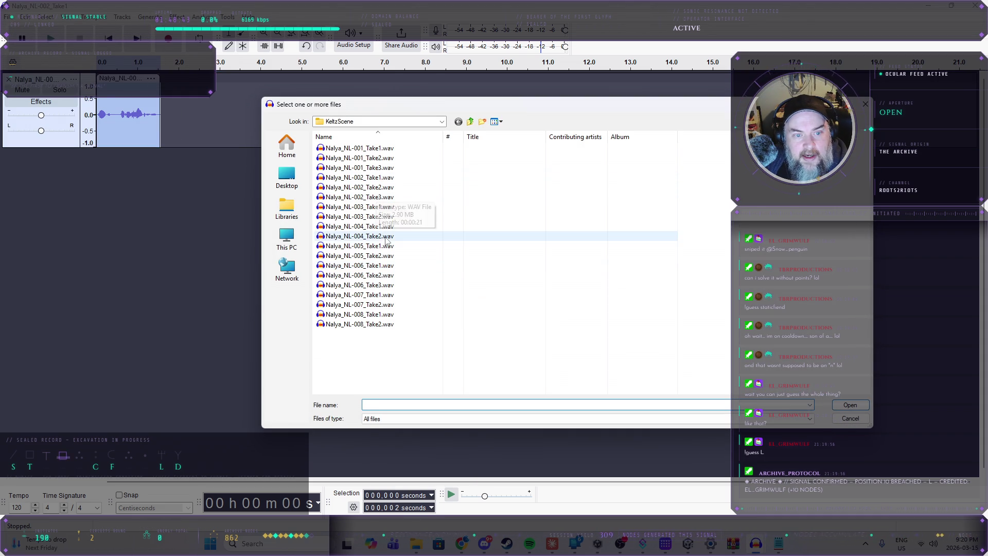
click(378, 219)
- Open Nalya_NL-003_Take2.wav and keep only the 4.7–6.0 s line on its own track
double_click(377, 216)
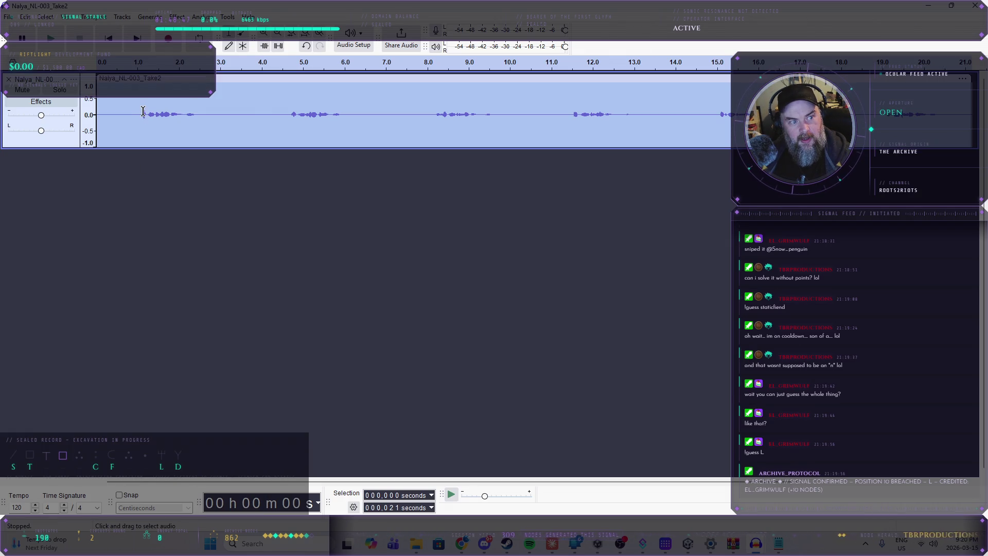
click(141, 110)
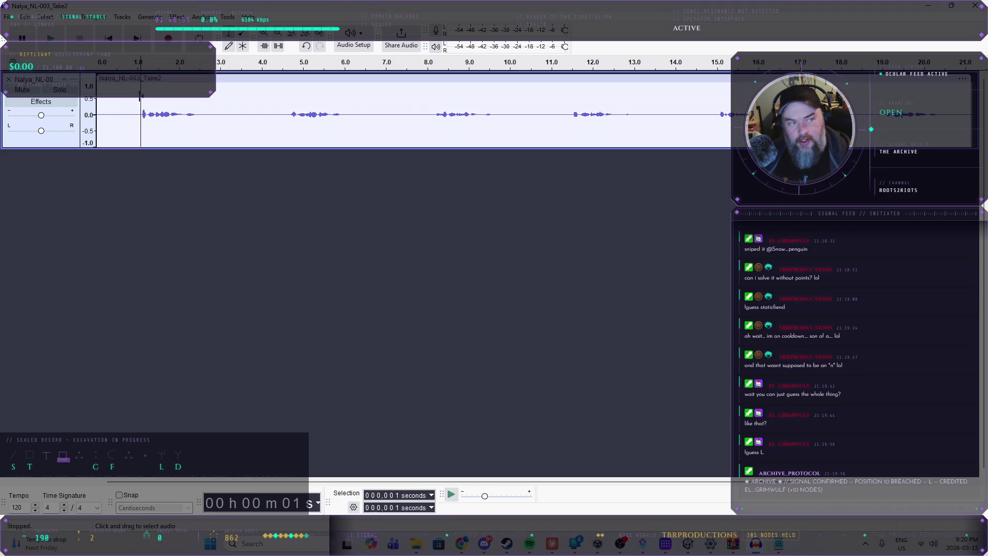
key(space)
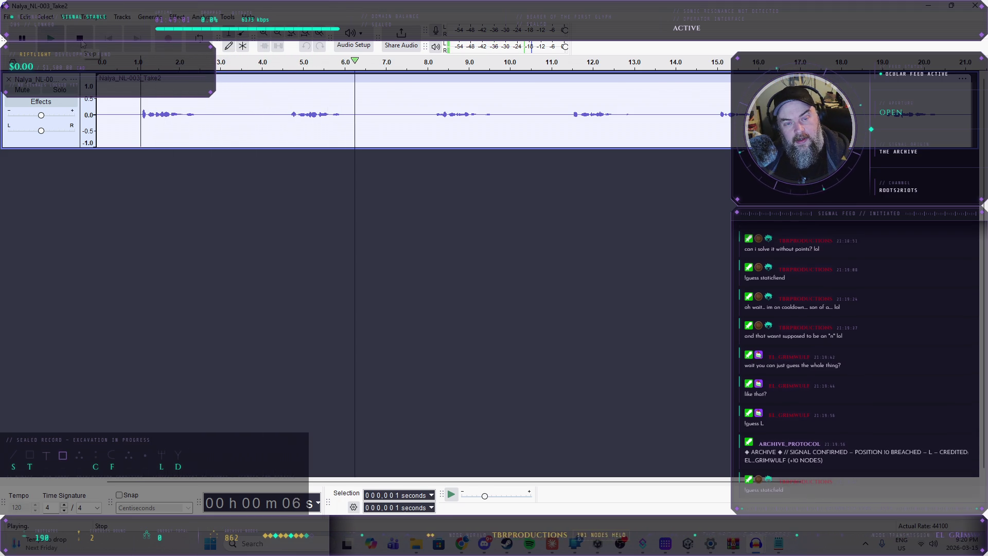
key(space)
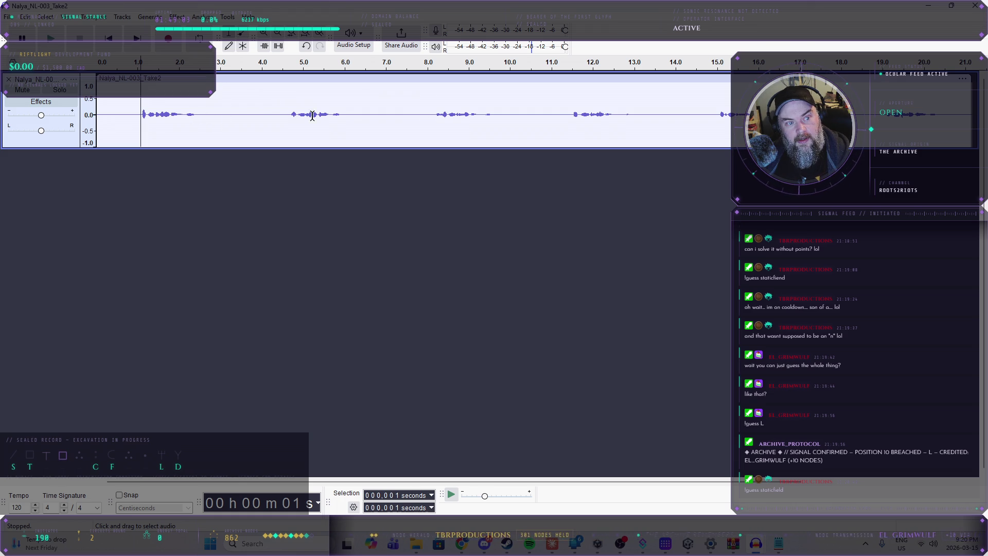
drag(290, 114, 344, 114)
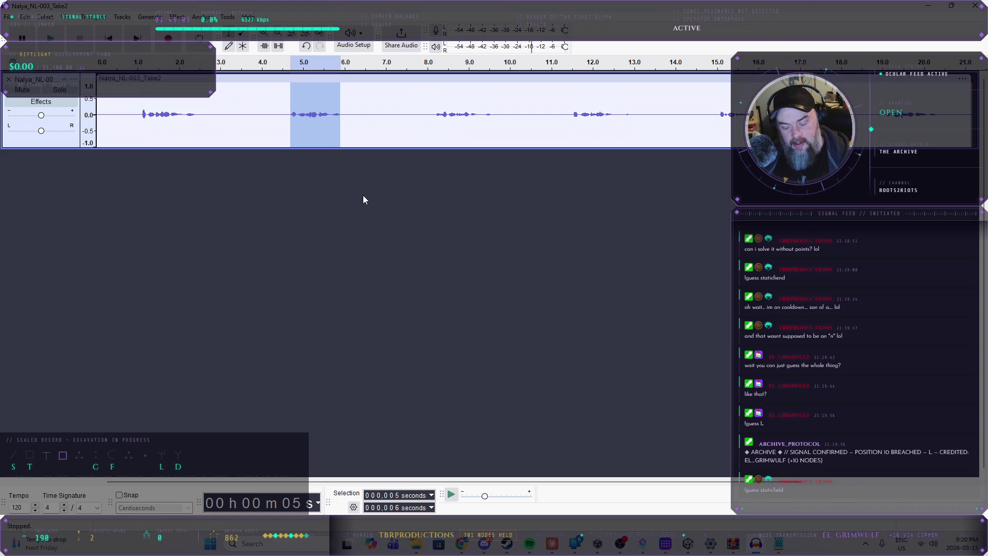
click(301, 272)
key(ctrl+v)
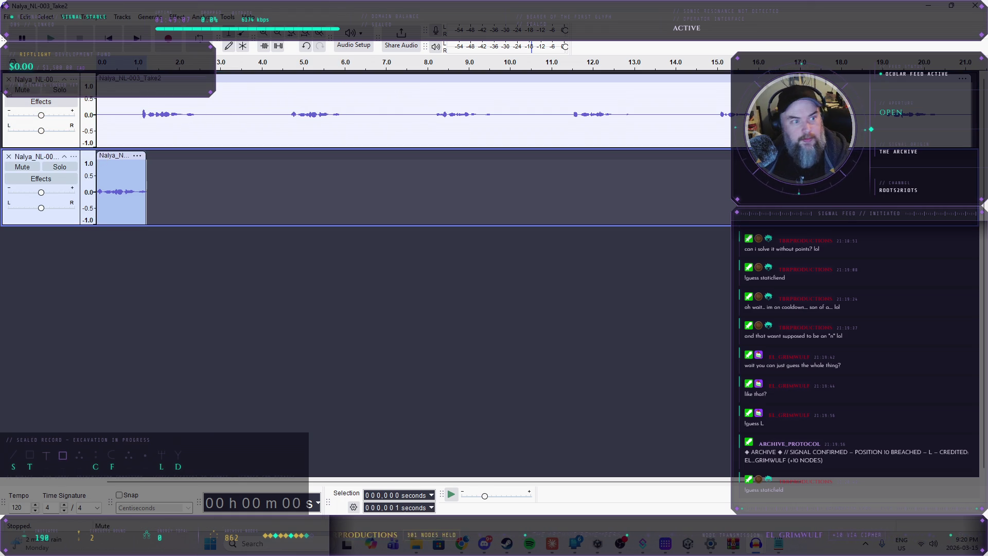
click(8, 79)
- Start exporting the clip to the computer as Nalya_NL-003.ogg, removing '_Take' from the name
click(9, 18)
click(31, 133)
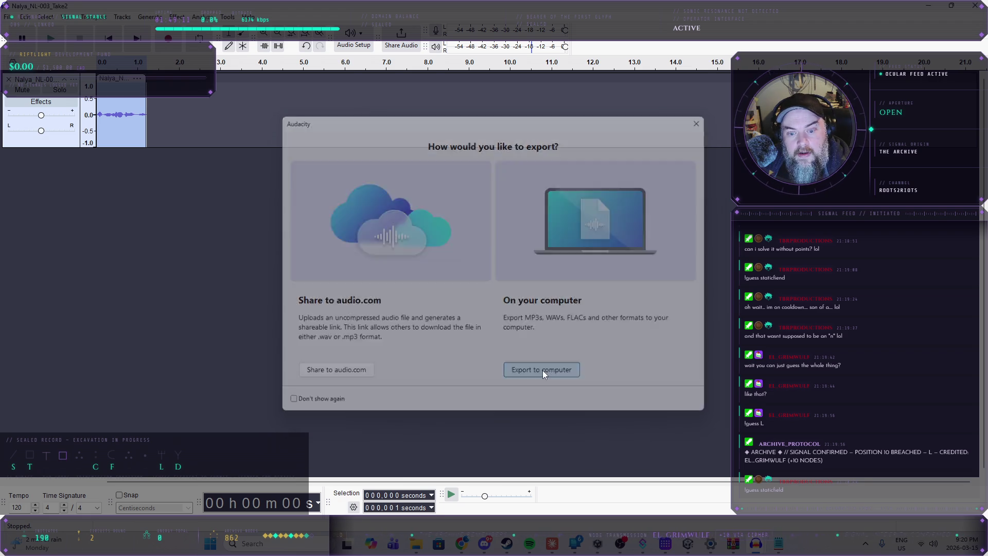
click(544, 372)
drag(446, 176, 461, 178)
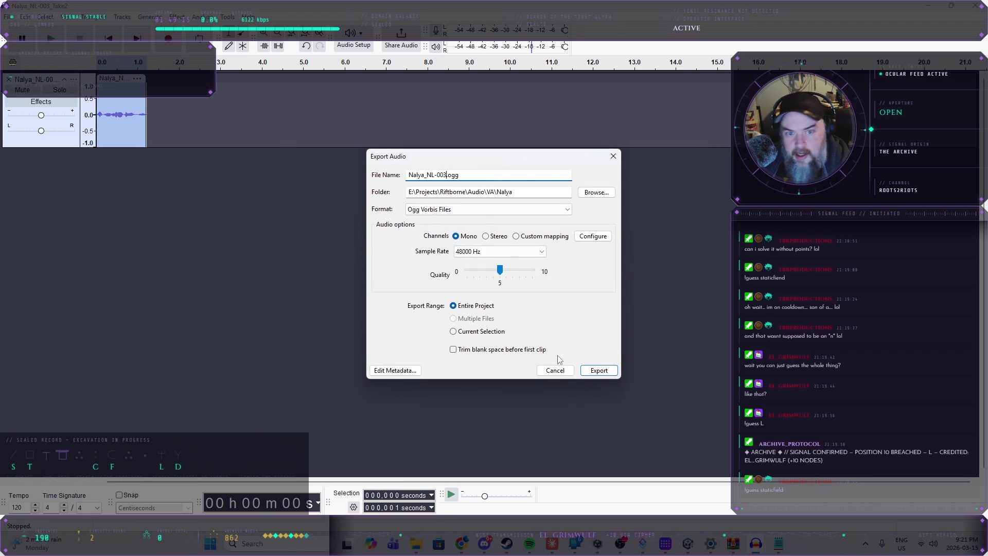